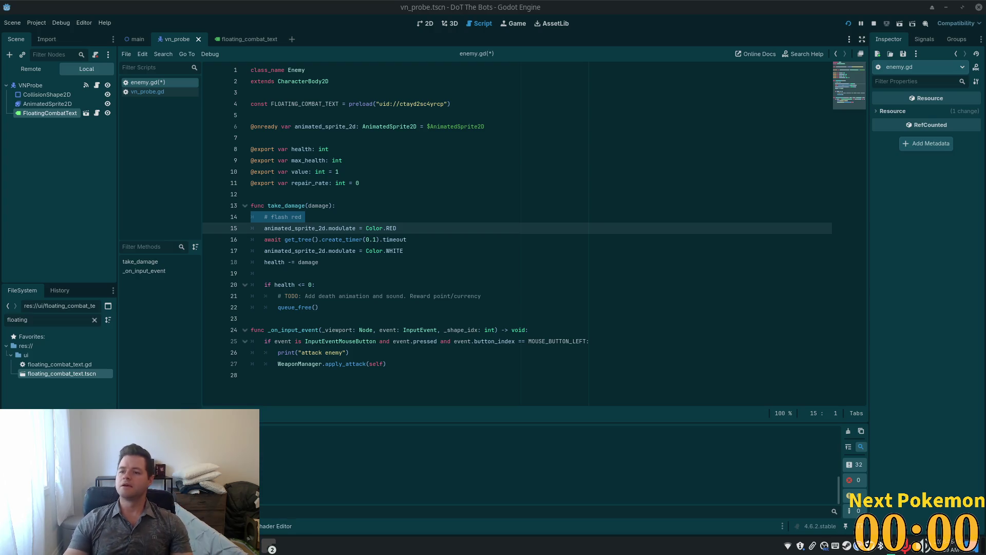
# Step: Switch from Godot to the browser showing the Earth–Moon Lagrange point search results
pyautogui.hotkey('alt', 'Tab')
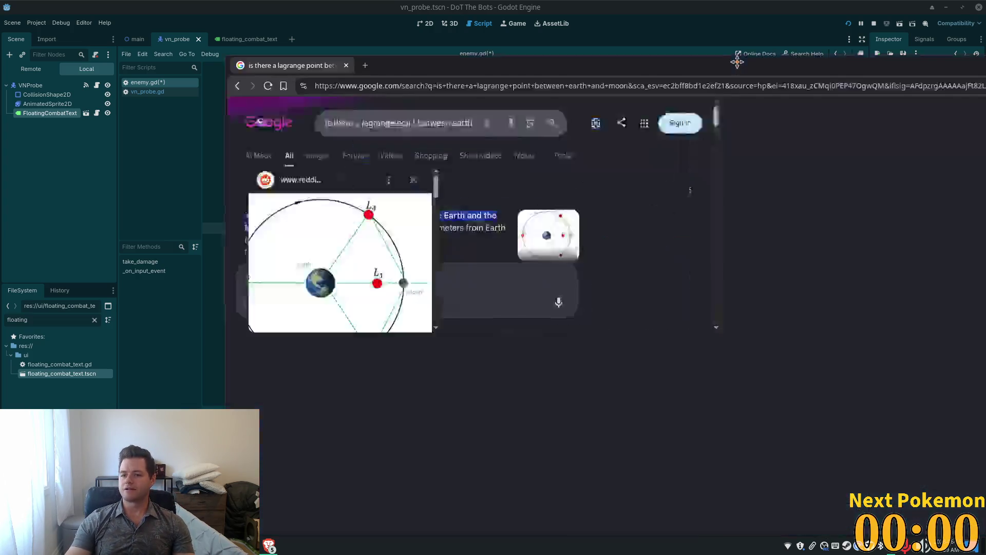
pyautogui.hotkey('alt', 'Tab')
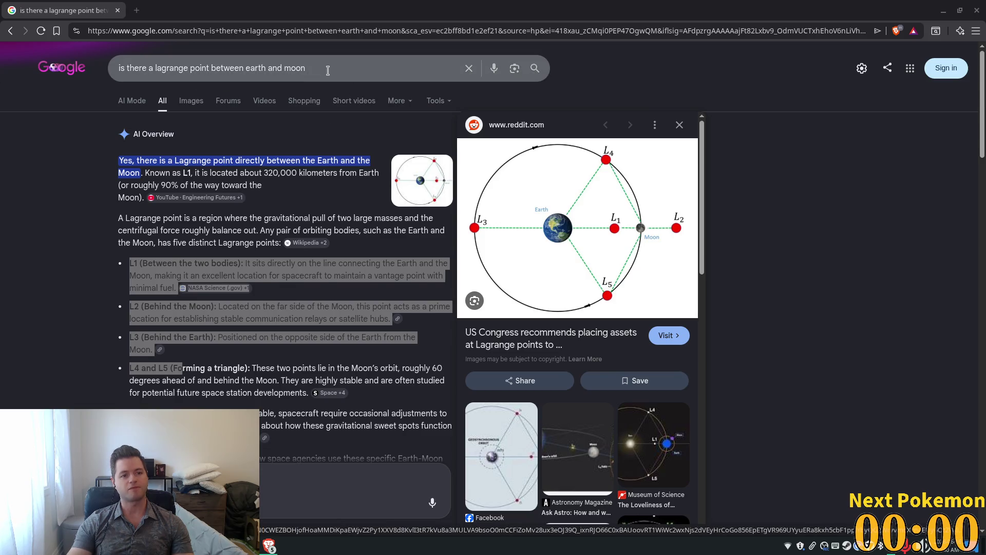
# Step: Replace the query with 'if i want a probe to stay in l1 does it have to orbit the center of l1 or can it just "sit" there' and search
pyautogui.tripleClick(231, 68)
pyautogui.write('if')
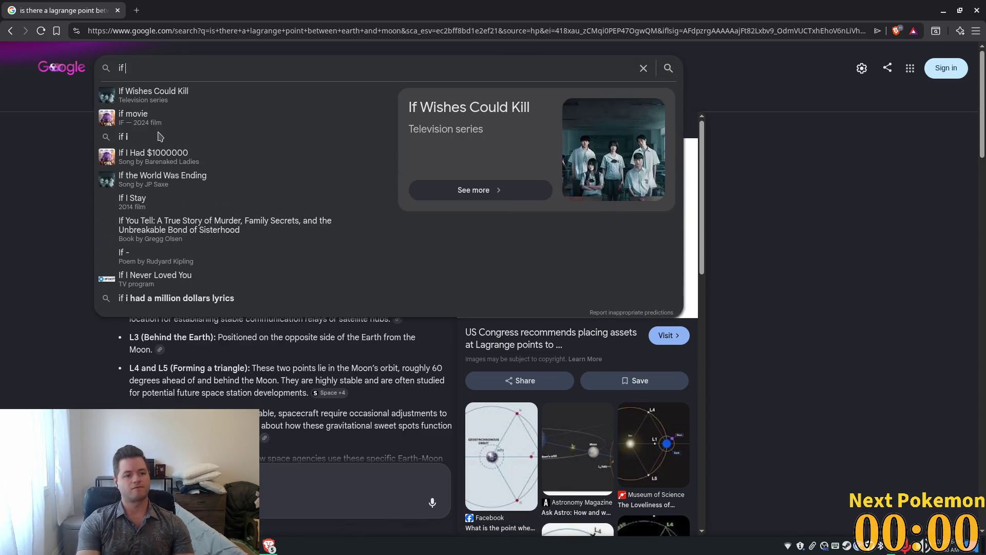
pyautogui.write(' i wanta')
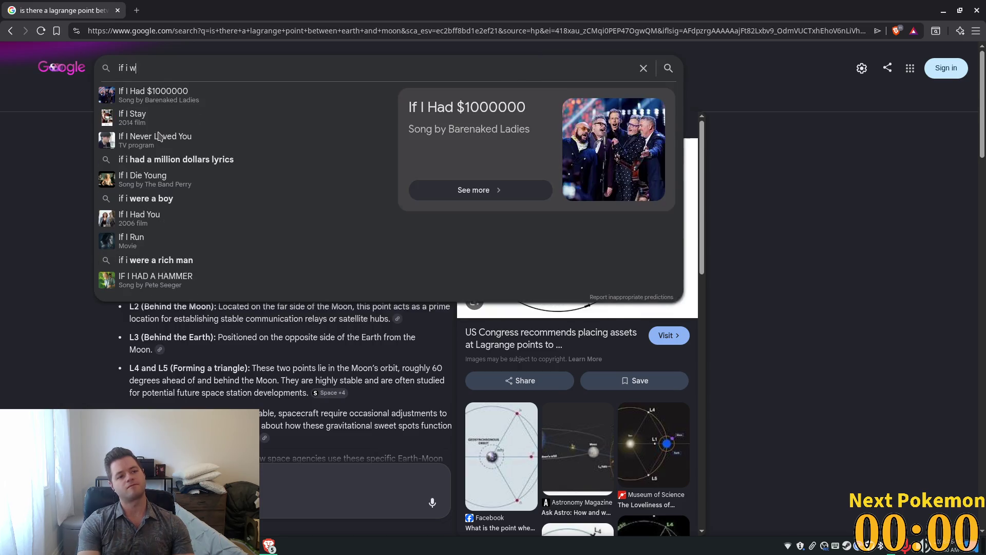
pyautogui.press('BackSpace')
pyautogui.write('a prob')
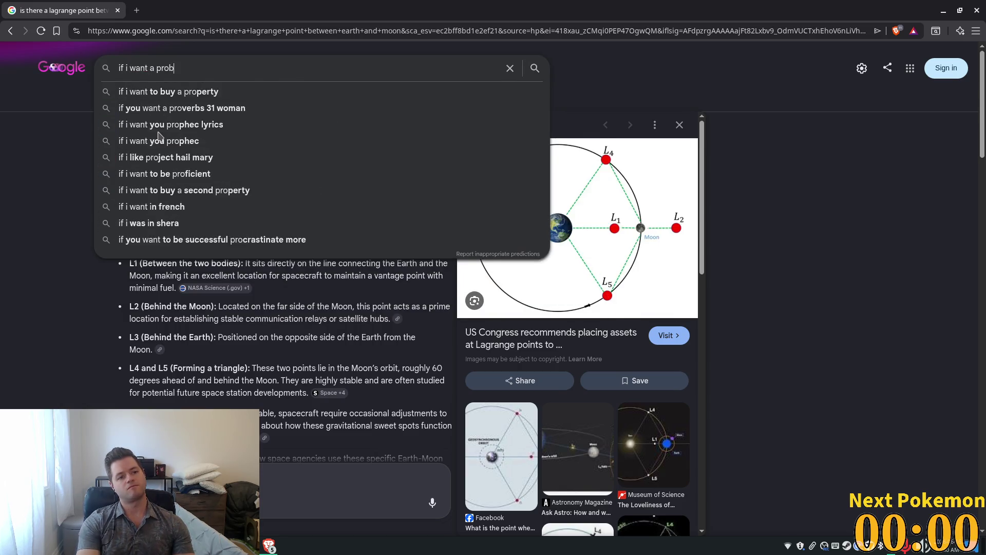
pyautogui.write('e to stay ')
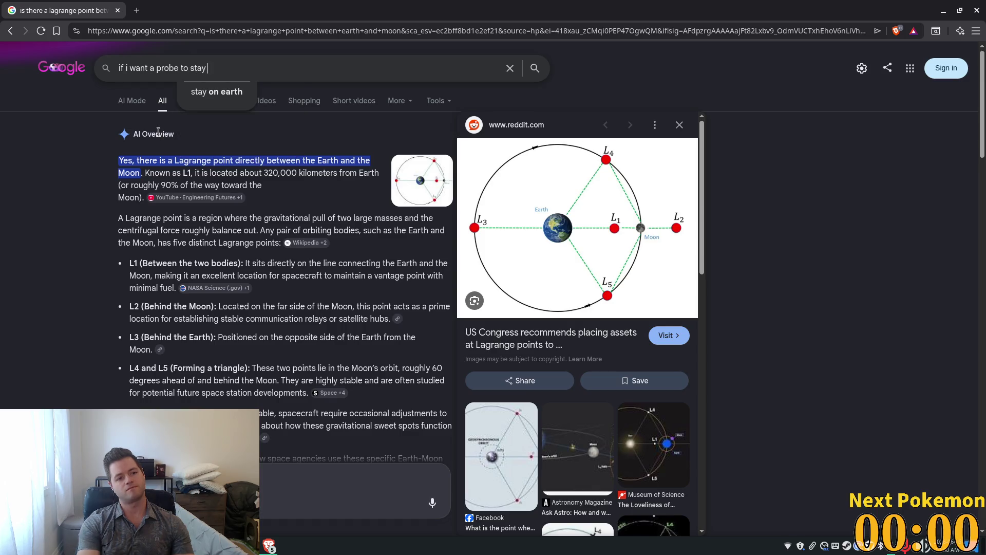
pyautogui.write('in l1 ')
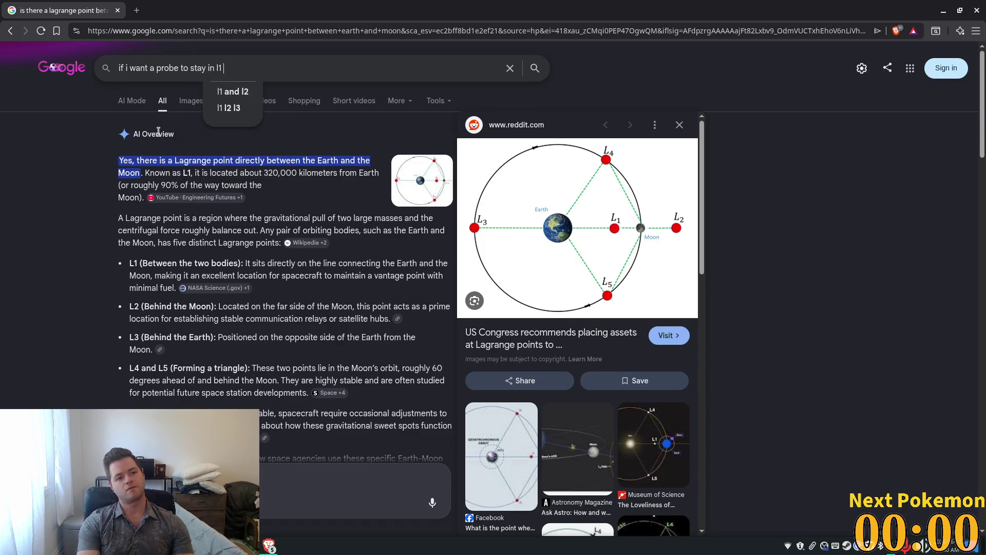
pyautogui.write('does it have to ')
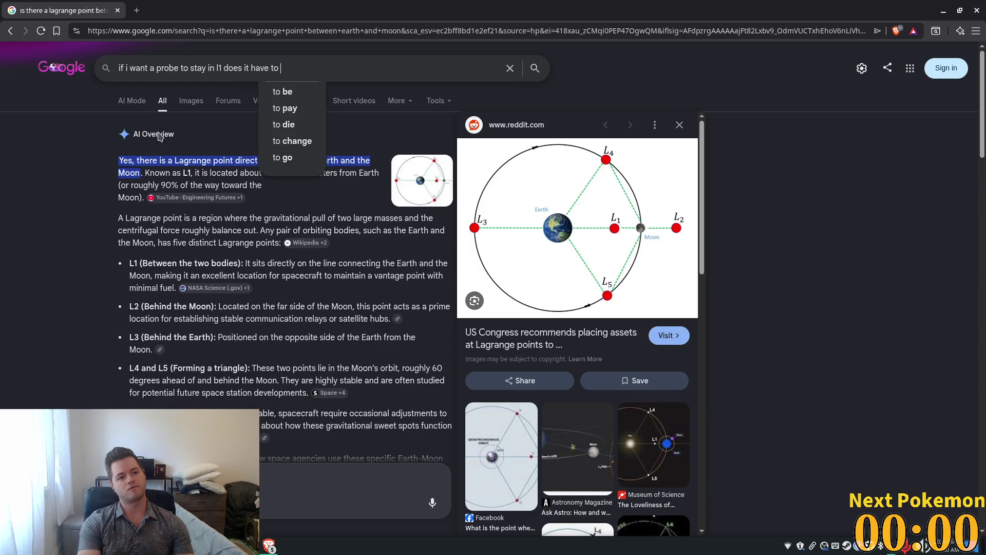
pyautogui.write('orbit the ')
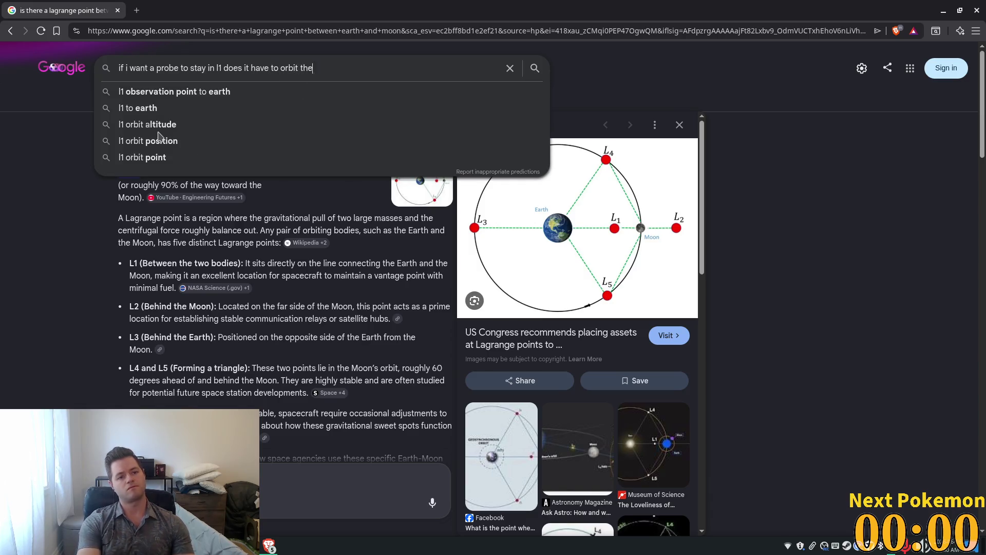
pyautogui.write('center of ')
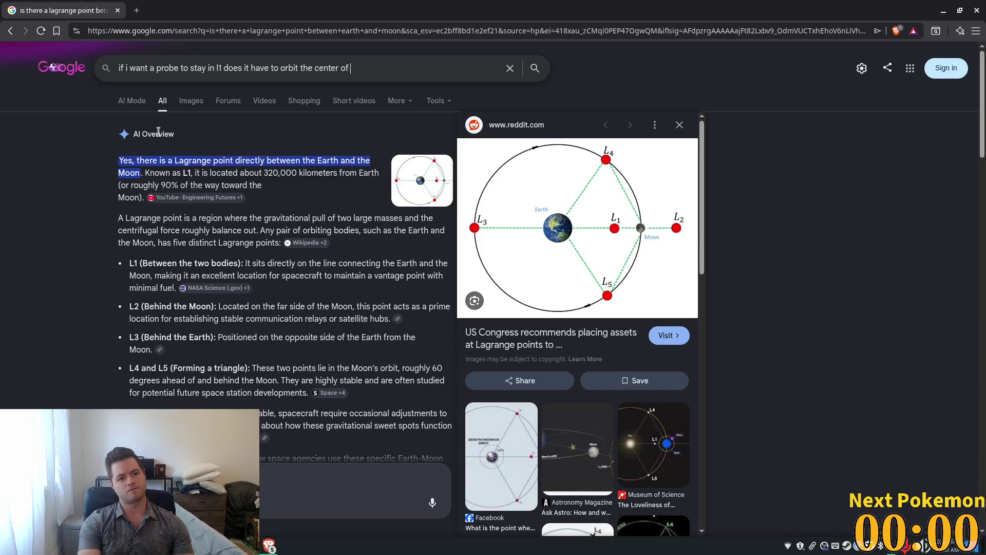
pyautogui.write('l1 or can it just')
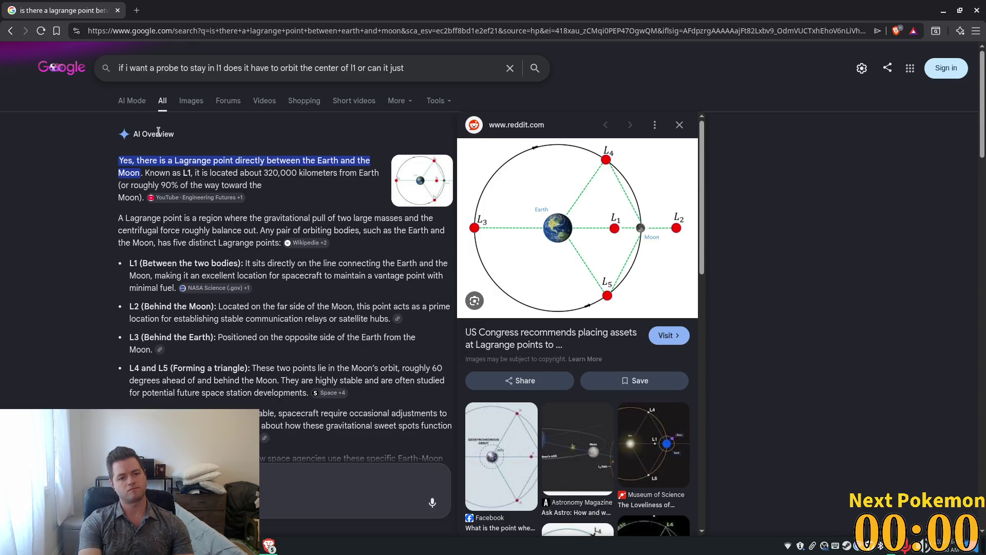
pyautogui.write(' "set')
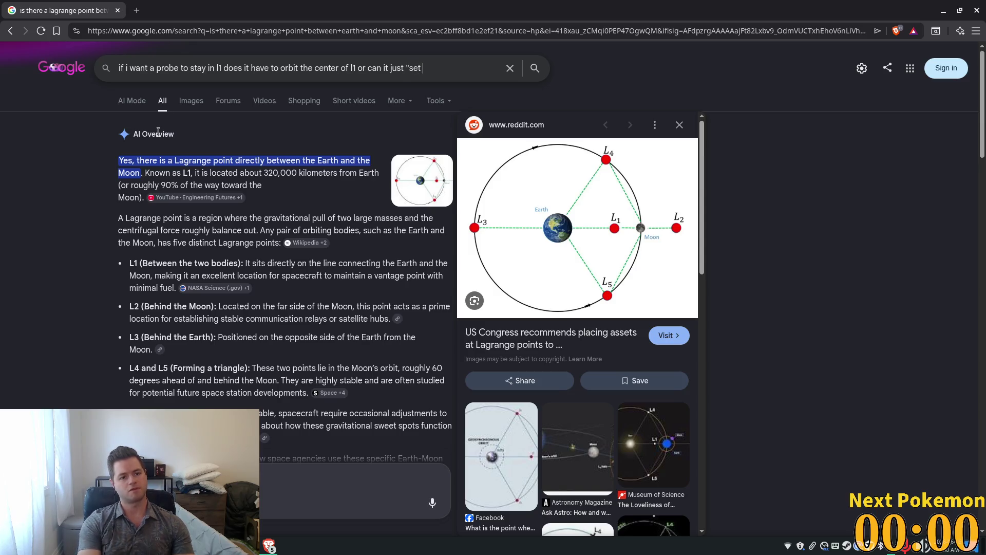
pyautogui.press('BackSpace')
pyautogui.press('BackSpace')
pyautogui.write('it" there')
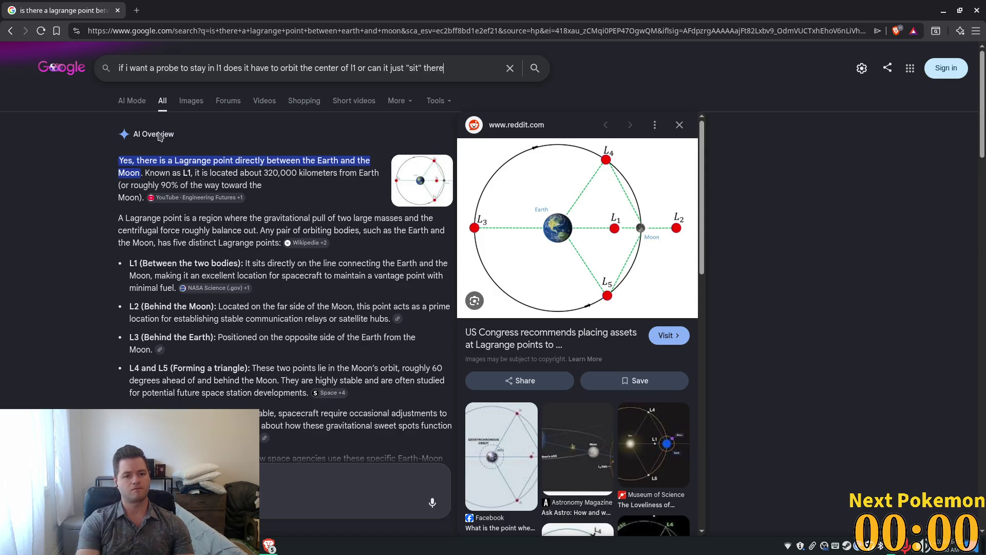
pyautogui.press('Return')
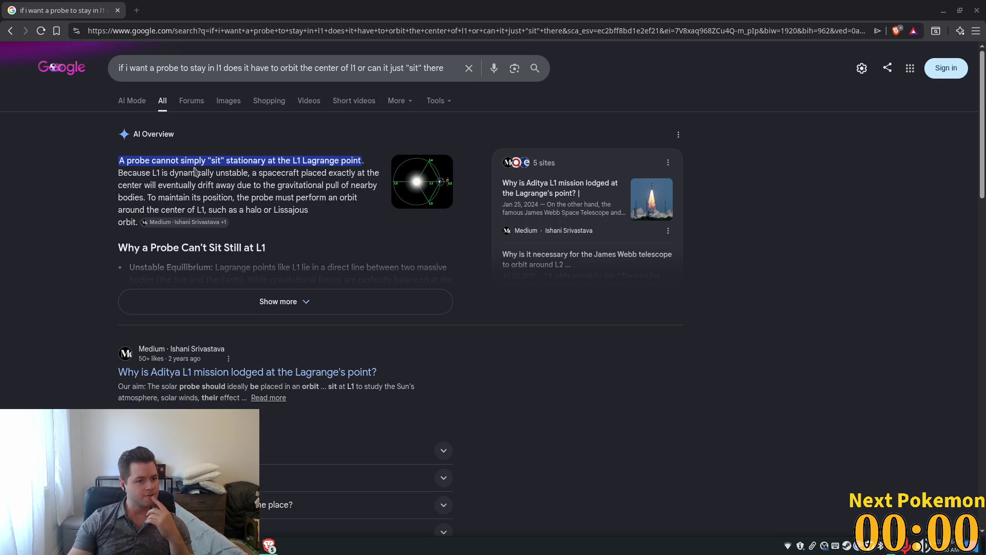
# Step: Highlight the AI Overview lines on L1 instability and drifting, then expand the full answer
pyautogui.moveTo(128, 173); pyautogui.dragTo(268, 173)
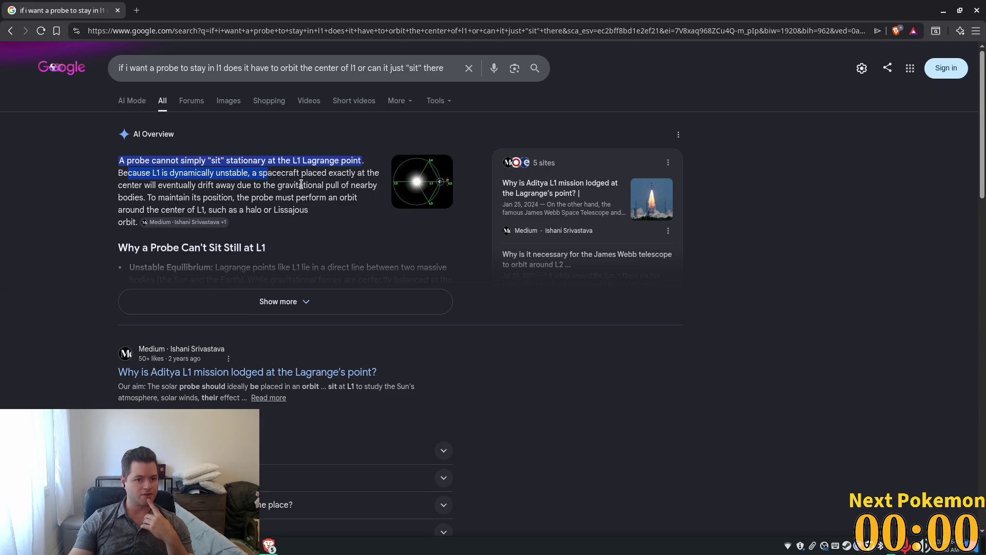
pyautogui.moveTo(143, 185); pyautogui.dragTo(375, 197)
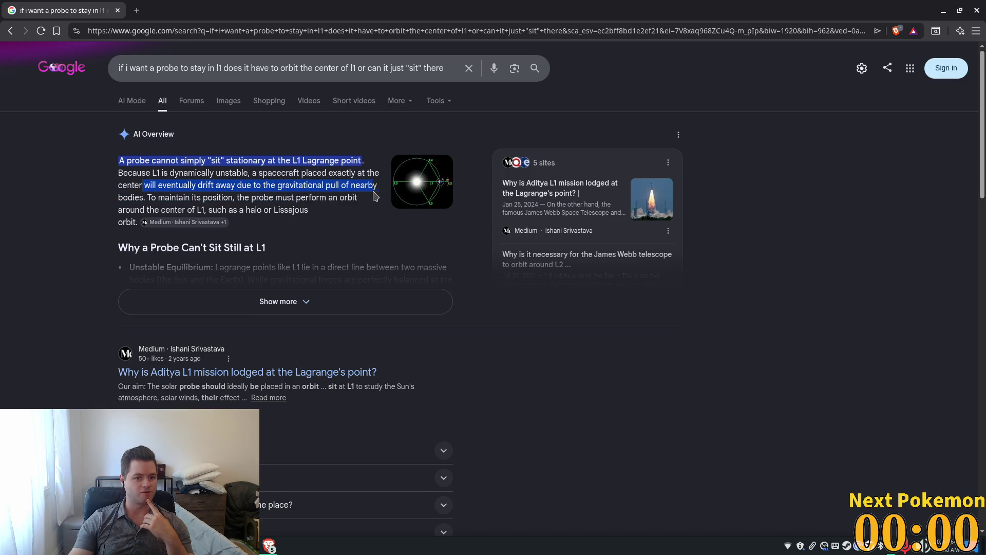
pyautogui.click(329, 228)
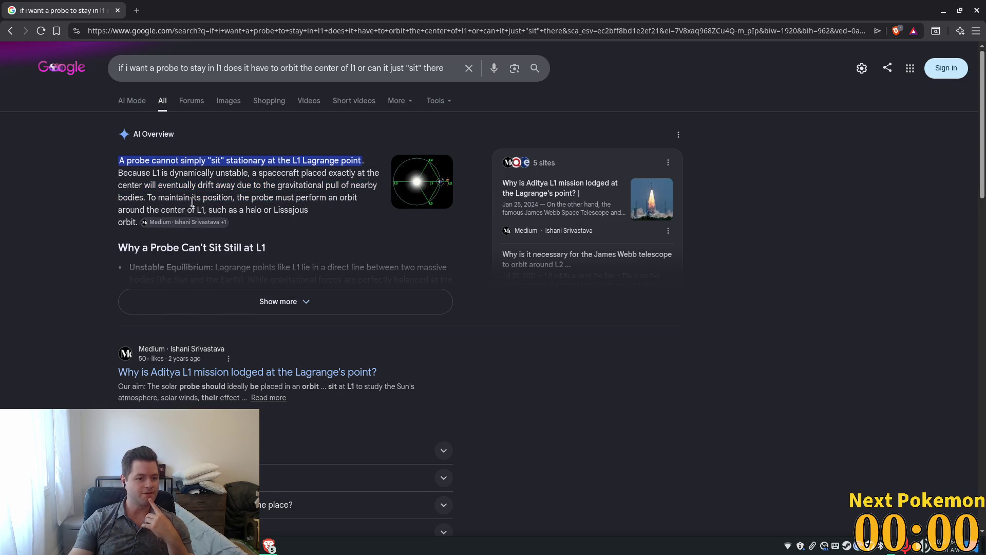
pyautogui.moveTo(158, 198); pyautogui.dragTo(352, 202)
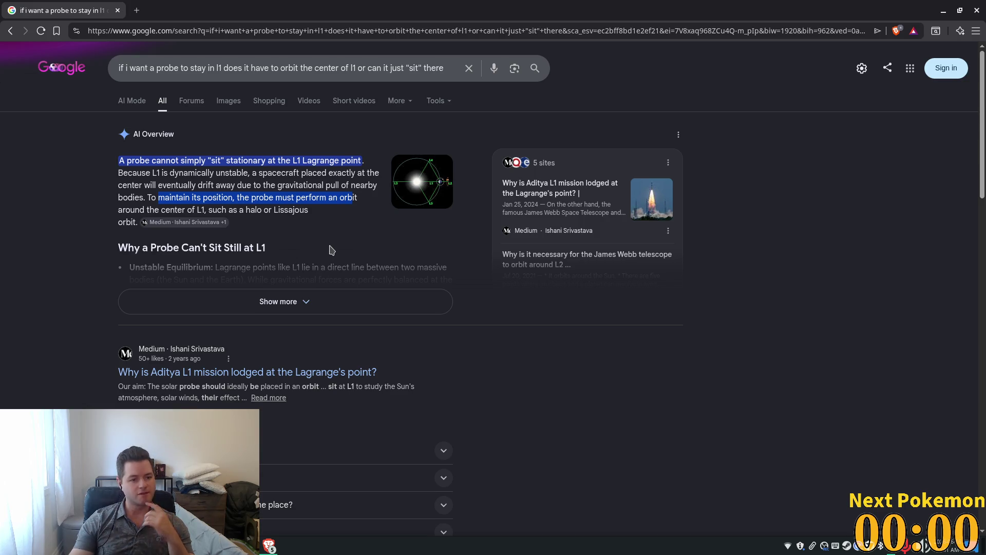
pyautogui.scroll(-3, 330, 250)
pyautogui.click(305, 241)
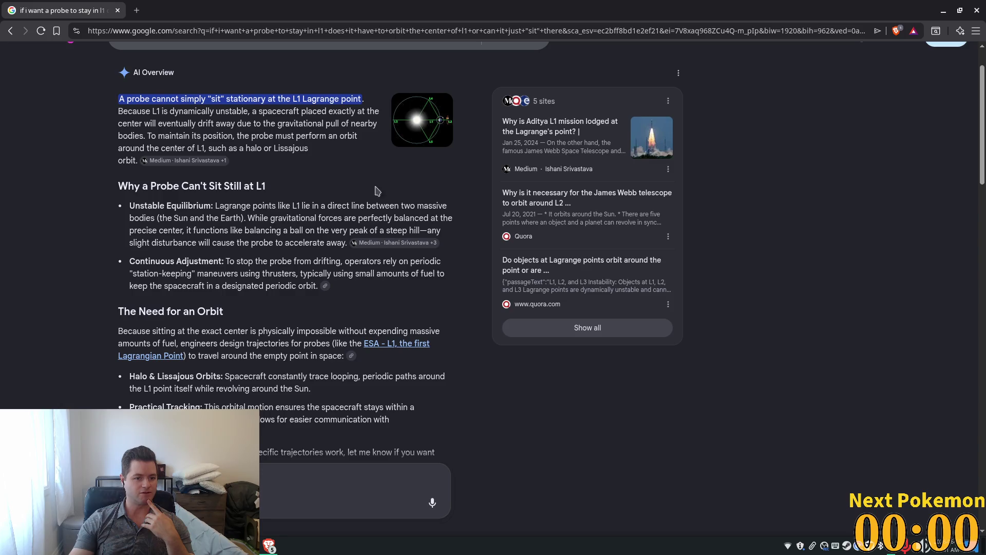
# Step: Open the space.com Lagrange-point diagram and read its text on balanced gravitational forces
pyautogui.scroll(2, 437, 124)
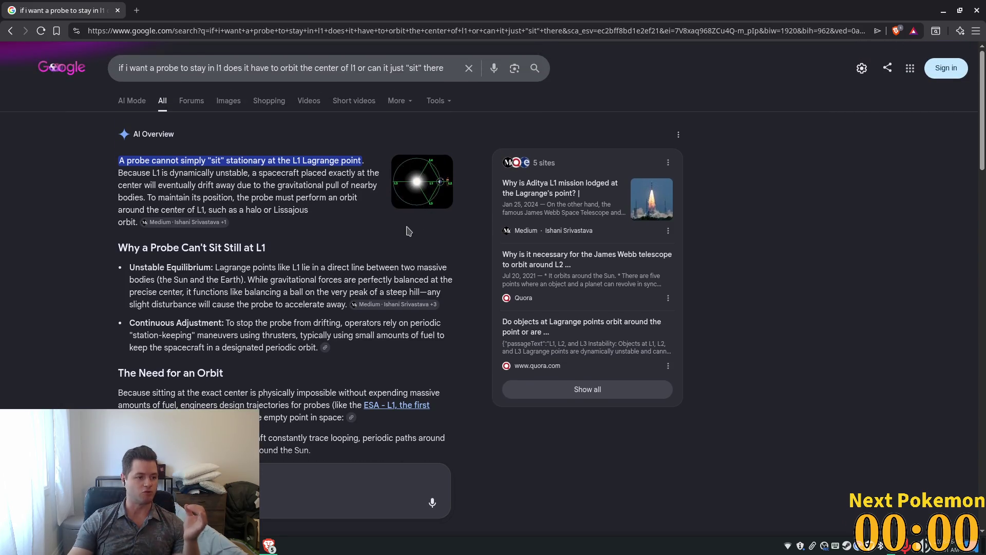
pyautogui.click(432, 190)
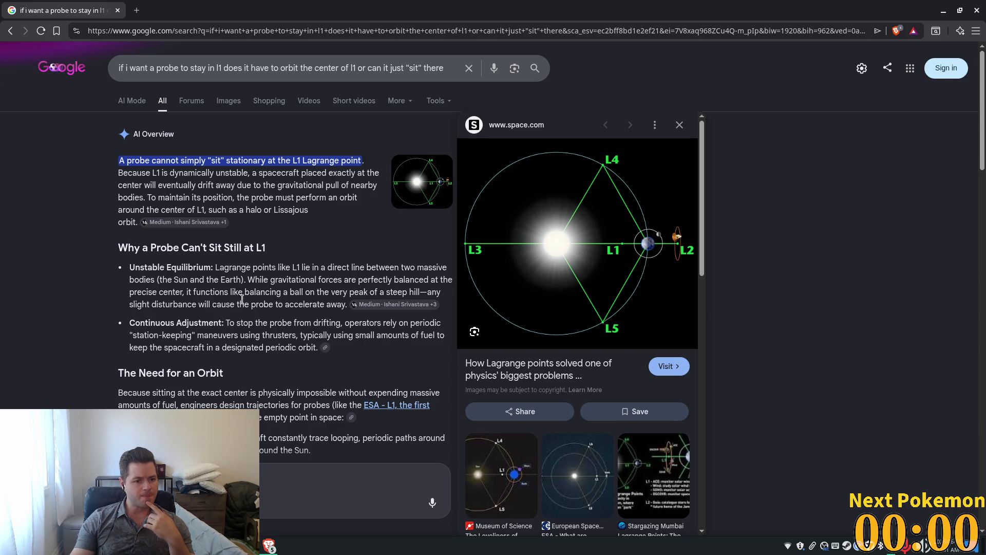
pyautogui.moveTo(256, 280); pyautogui.dragTo(429, 281)
pyautogui.scroll(-2, 262, 304)
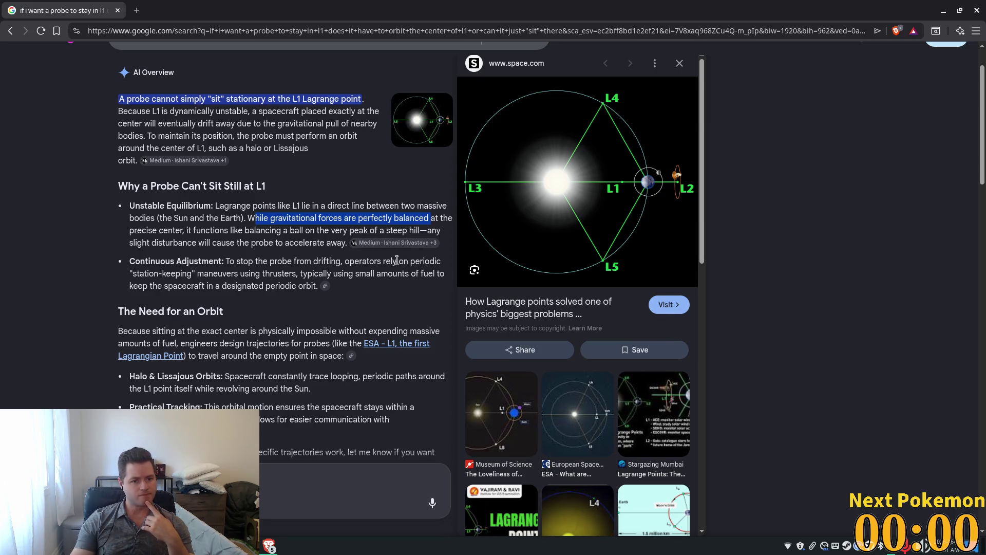
pyautogui.scroll(-5, 358, 284)
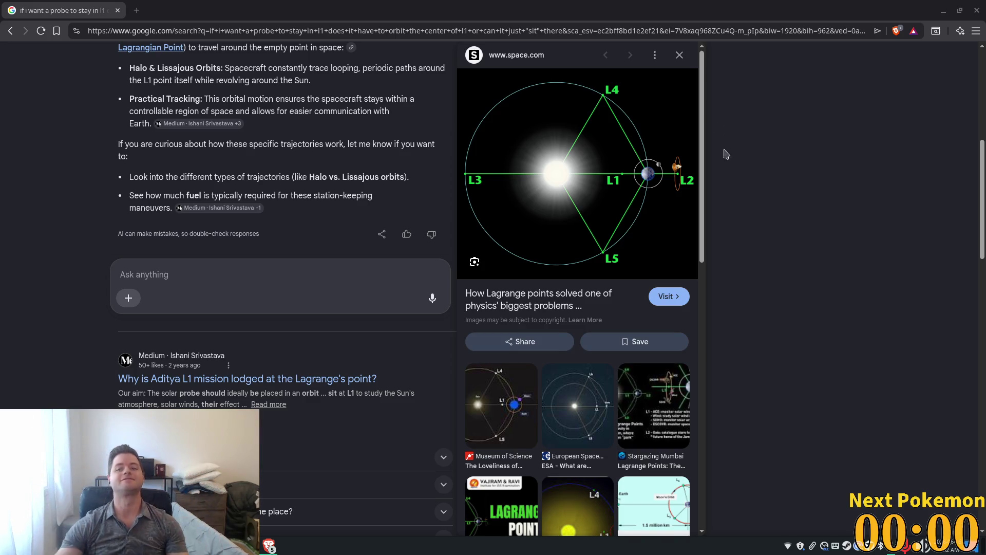
# Step: Return to Godot and run the DoT The Bots project to see probes circling Earth
pyautogui.click(944, 10)
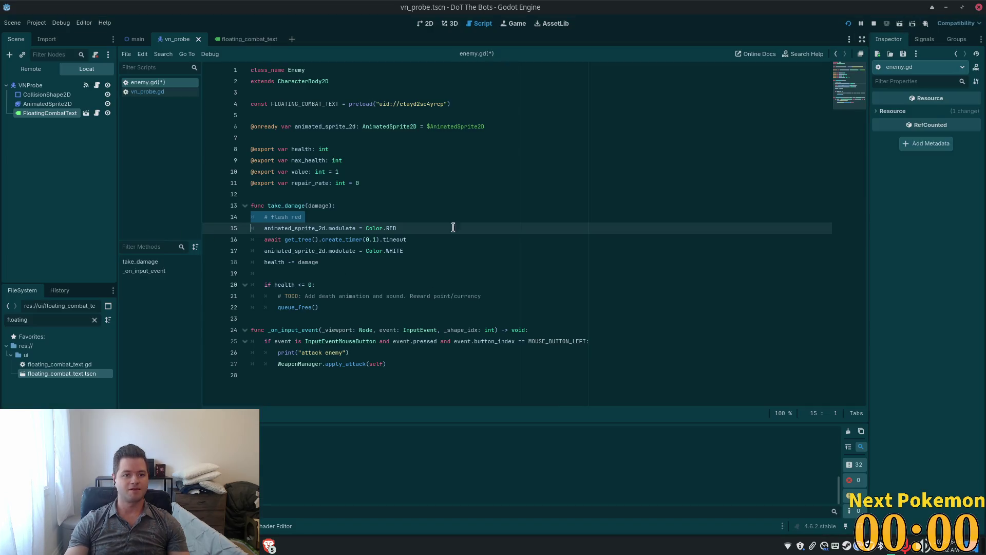
pyautogui.click(412, 194)
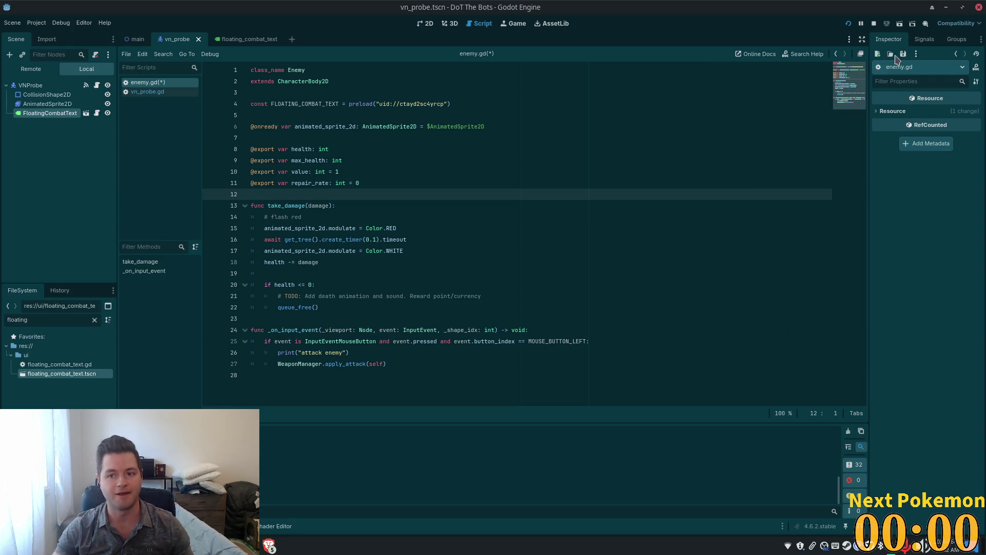
pyautogui.click(849, 24)
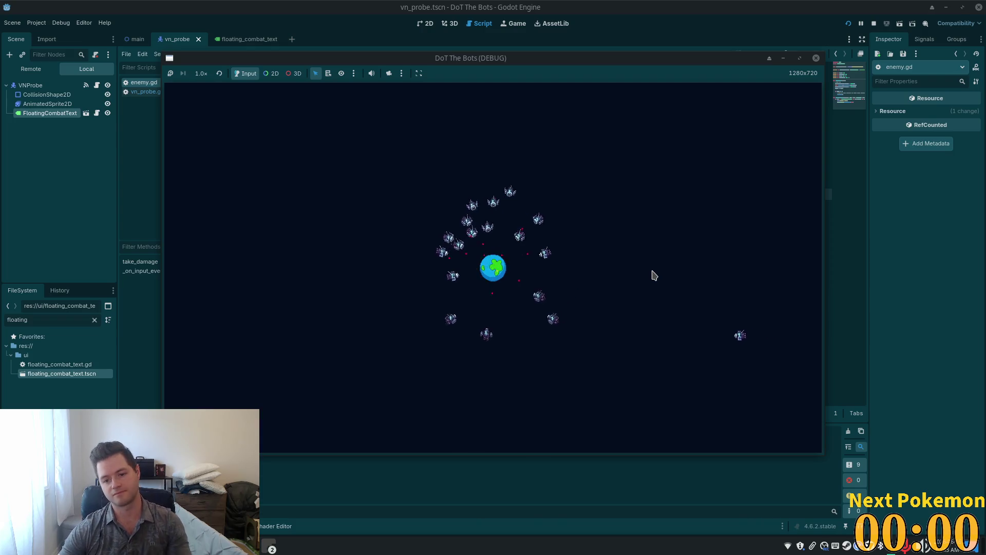
# Step: Bring the Godot editor with enemy.gd in front of the DoT The Bots (DEBUG) window
pyautogui.click(626, 30)
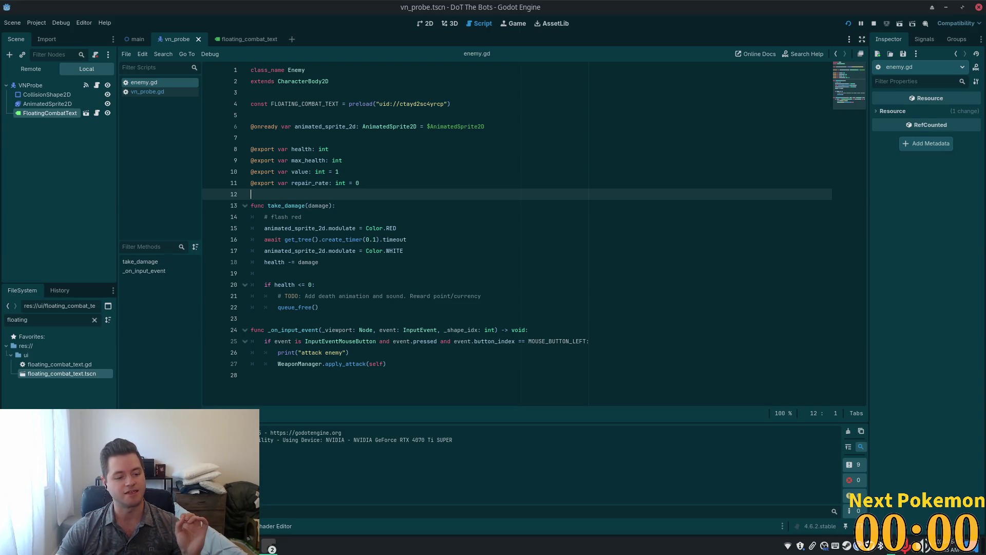
# Step: Bring the DoT The Bots (DEBUG) window forward, watch it, then stop the game with F8
pyautogui.click(266, 549)
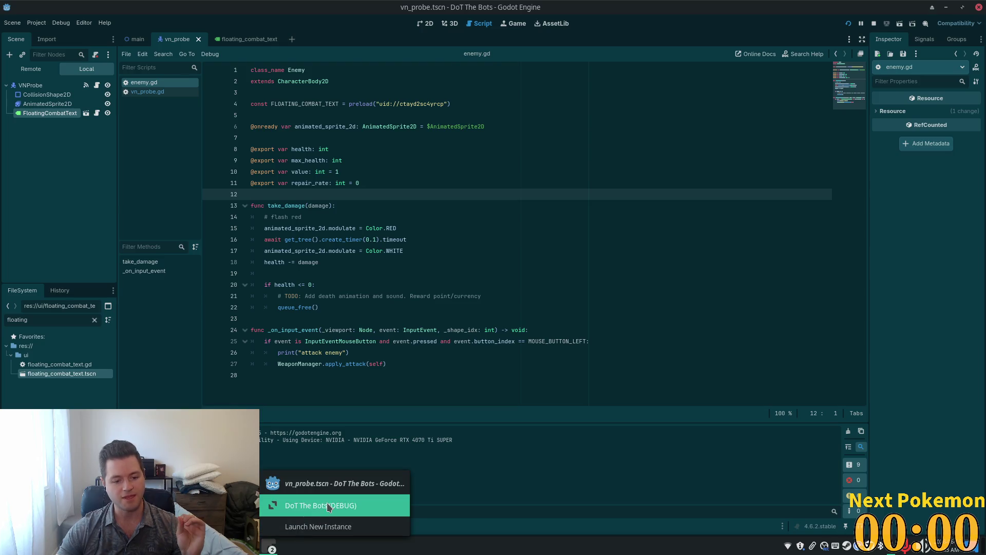
pyautogui.click(330, 507)
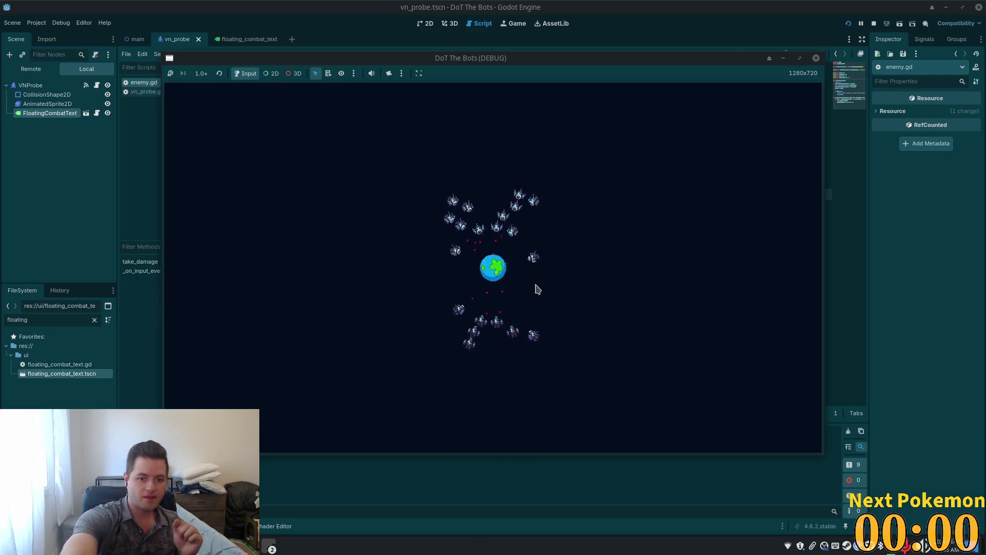
pyautogui.press('F8')
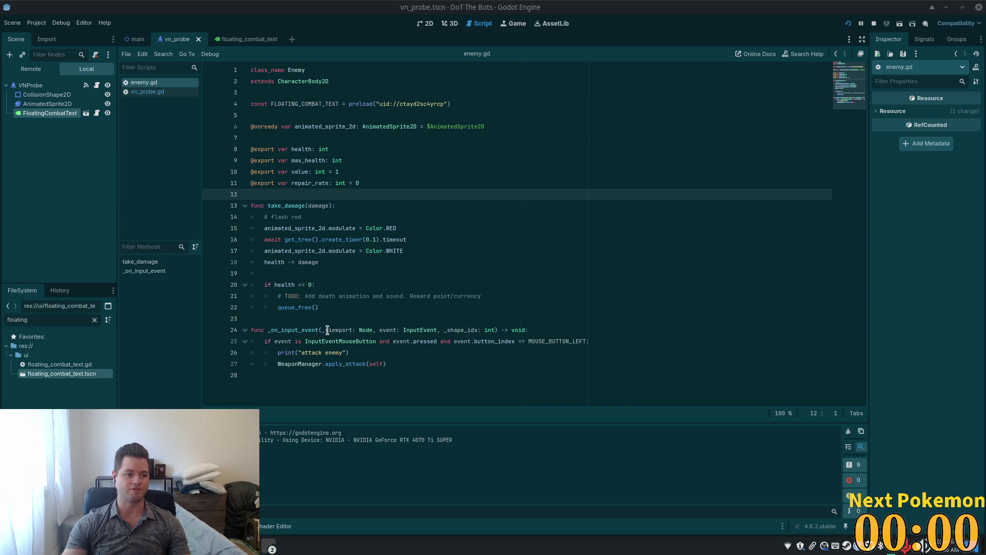
# Step: Place the caret at the end of the Color.RED flash line in enemy.gd's take_damage
pyautogui.click(540, 230)
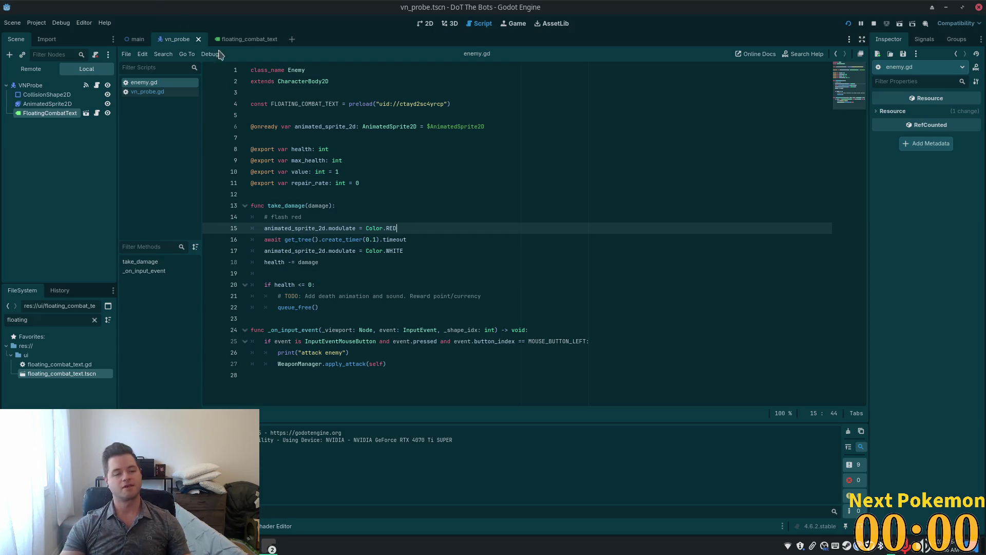
# Step: In Cursor, delete the orbital_center variable line from floating_combat_text.gd
pyautogui.click(510, 79)
pyautogui.hotkey('alt', 'Tab')
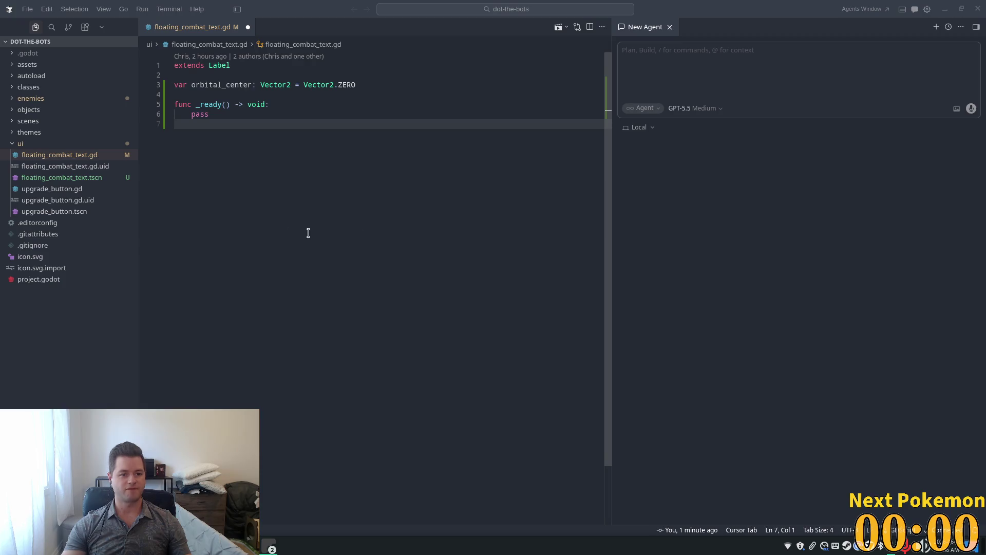
pyautogui.click(357, 104)
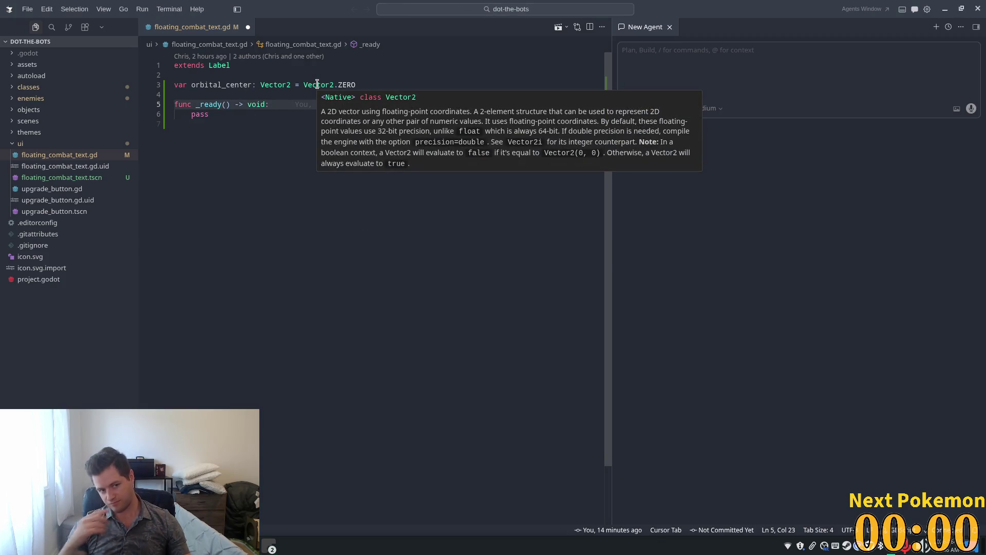
pyautogui.click(374, 77)
pyautogui.moveTo(373, 77); pyautogui.dragTo(357, 85)
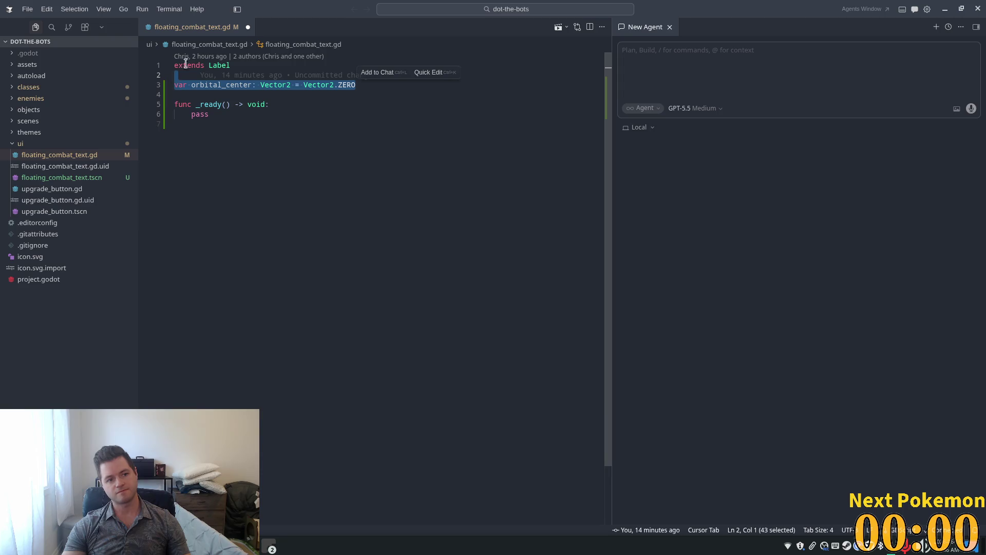
pyautogui.press('BackSpace')
pyautogui.press('BackSpace')
# Step: Widen the code editor beside the agent chat and focus the agent prompt with Ctrl+L
pyautogui.click(288, 103)
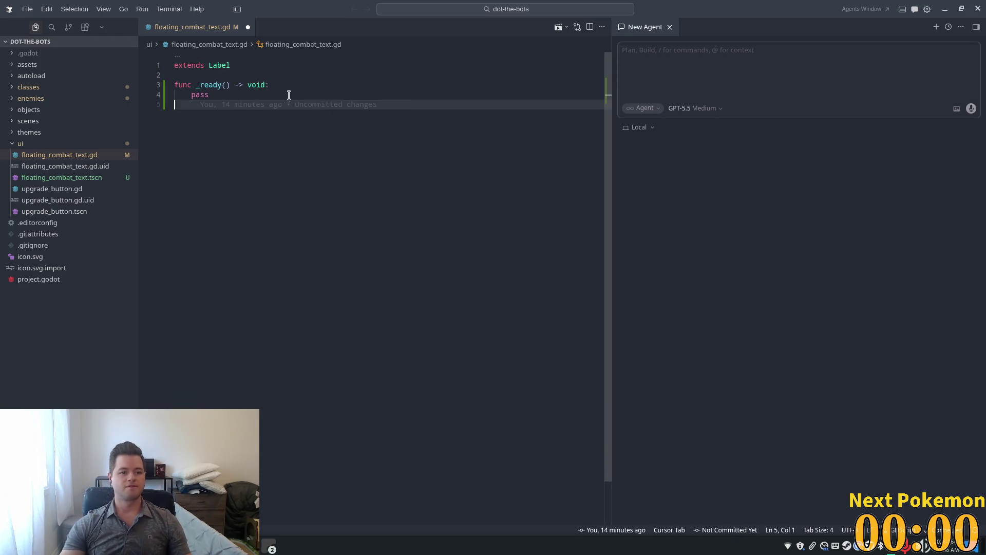
pyautogui.click(278, 85)
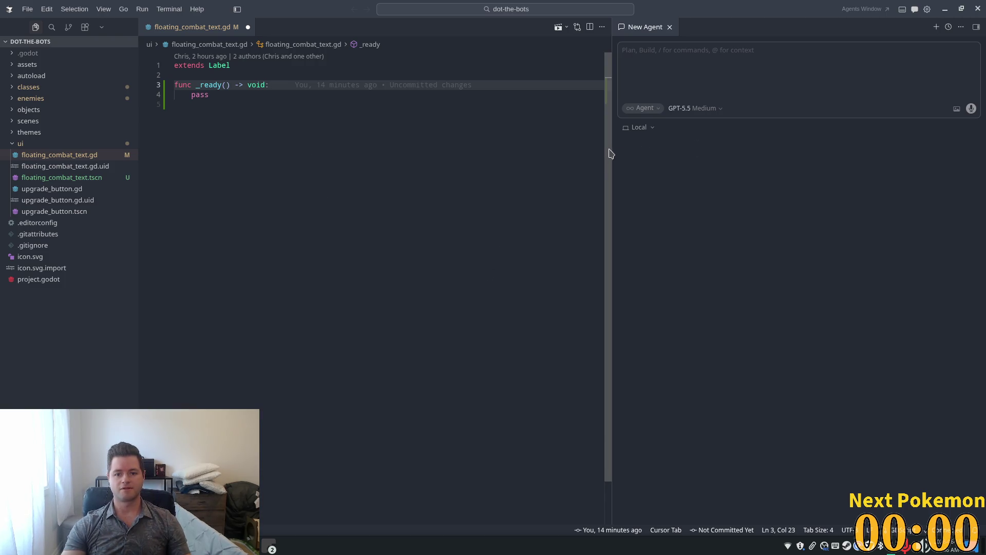
pyautogui.moveTo(609, 153)
pyautogui.mouseDown()
pyautogui.moveTo(832, 169)
pyautogui.moveTo(739, 203)
pyautogui.moveTo(752, 205)
pyautogui.mouseUp()
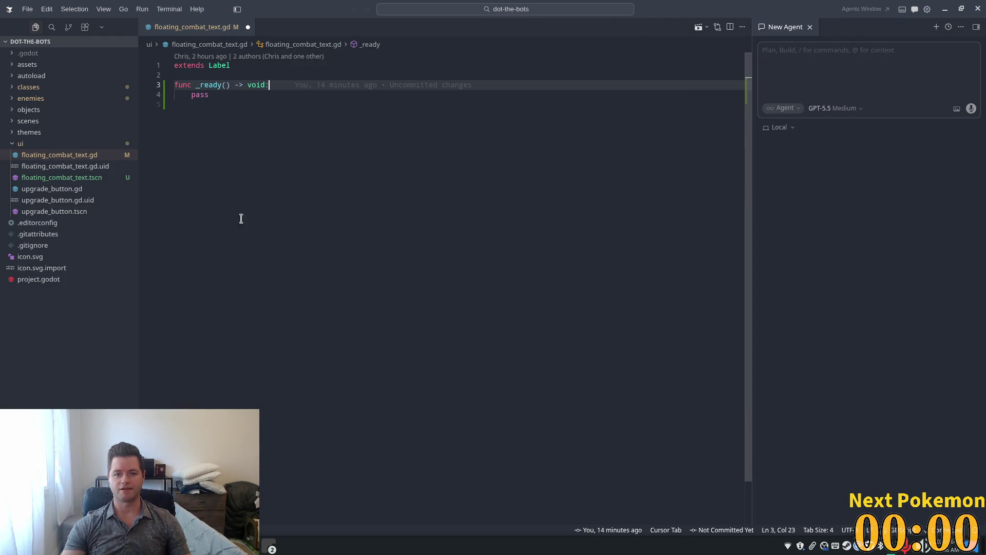
pyautogui.click(234, 197)
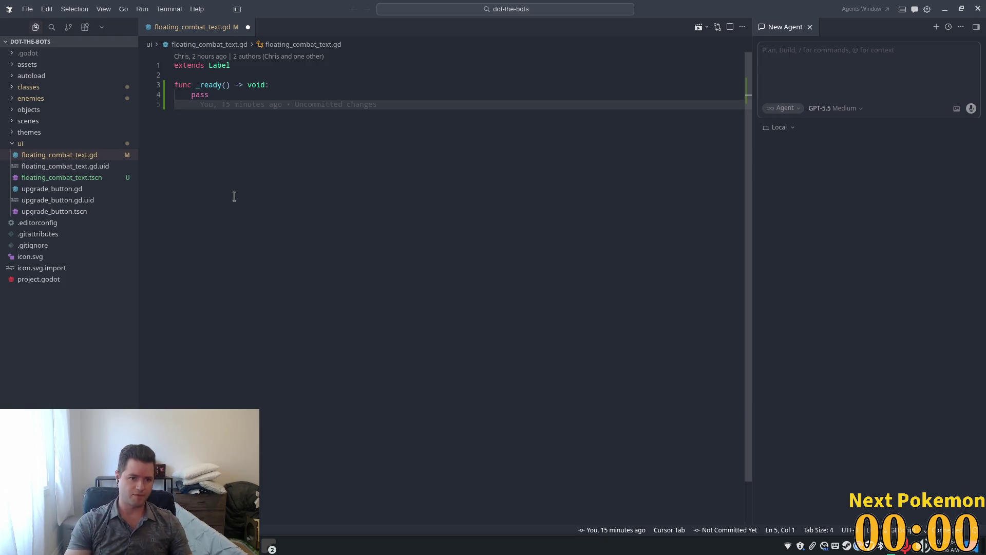
pyautogui.hotkey('ctrl', 'l')
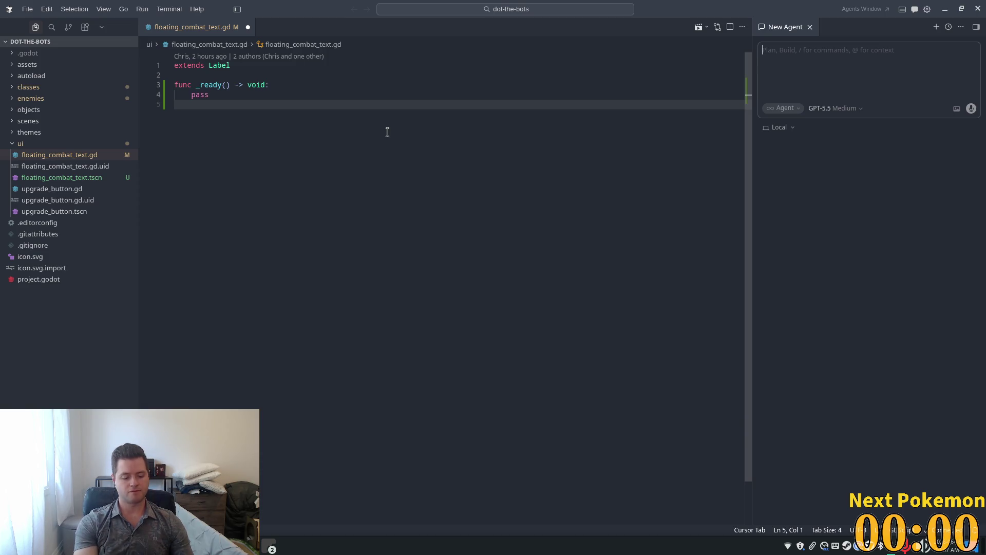
# Step: Ask the agent to make combat text jump upward randomly left or right, sink, and fade over 3 seconds
pyautogui.write('After spawn')
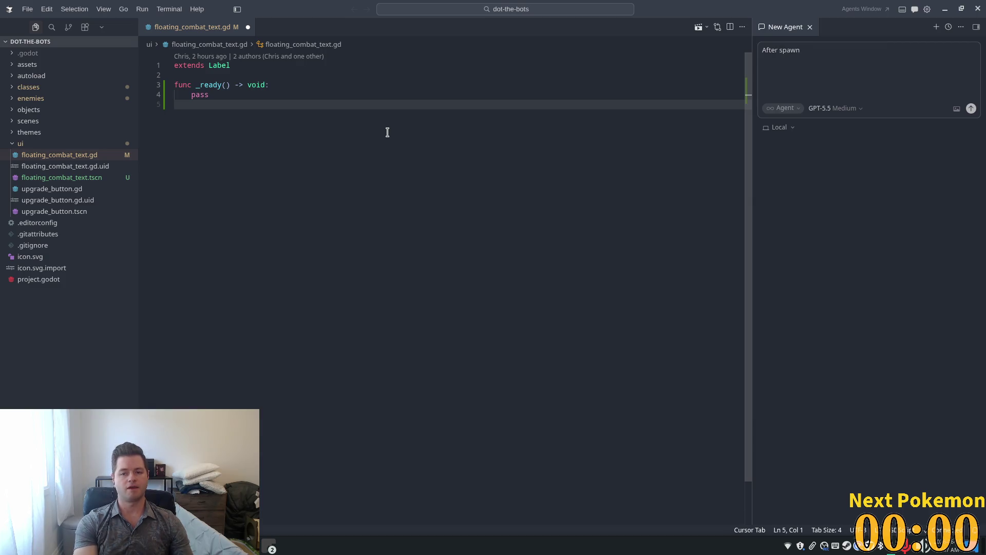
pyautogui.write('ing ')
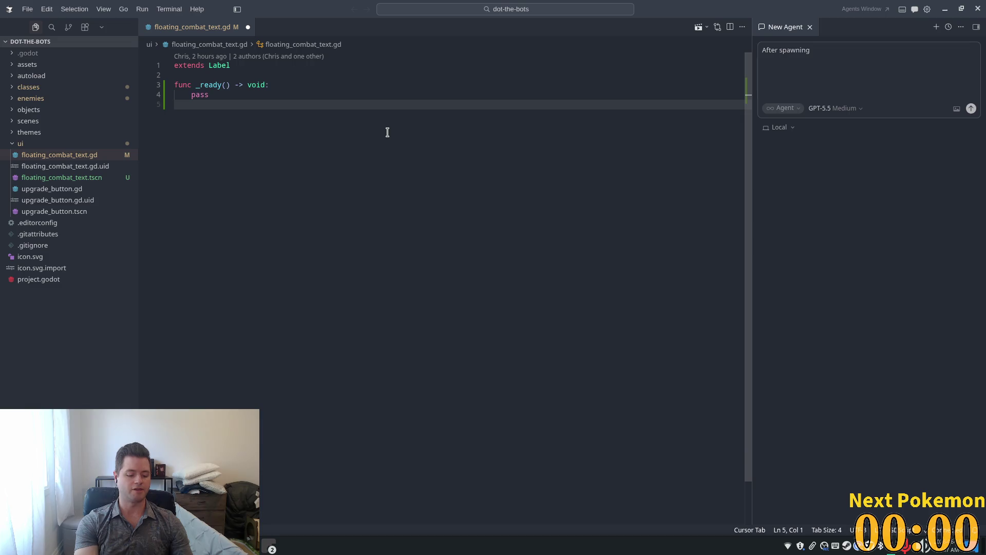
pyautogui.write('ther')
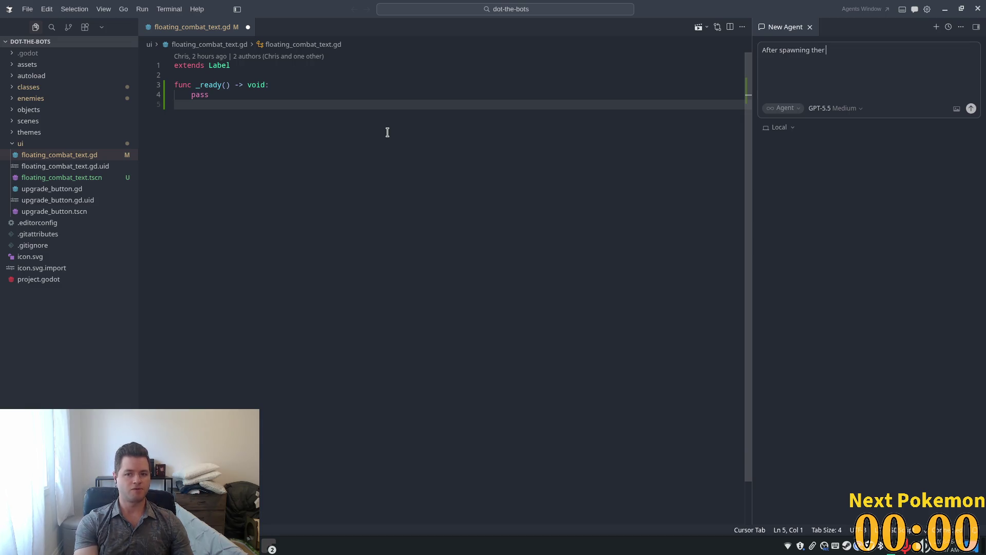
pyautogui.press('BackSpace')
pyautogui.write('combat ')
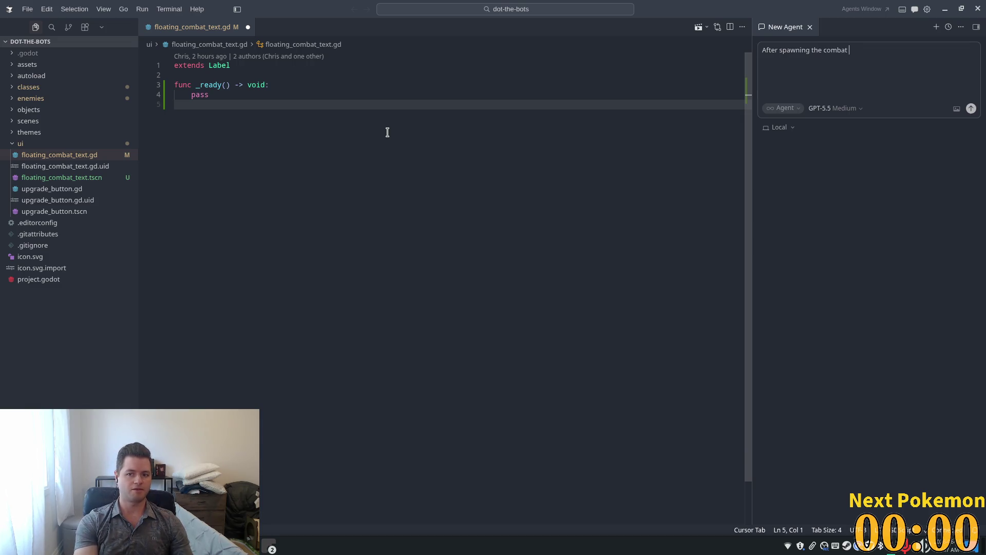
pyautogui.write('text should ')
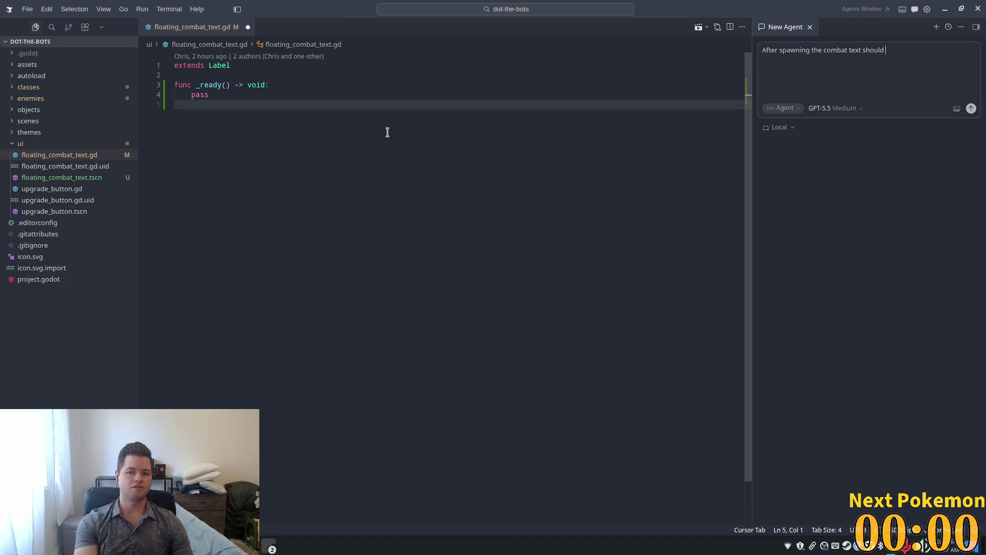
pyautogui.write('jump ')
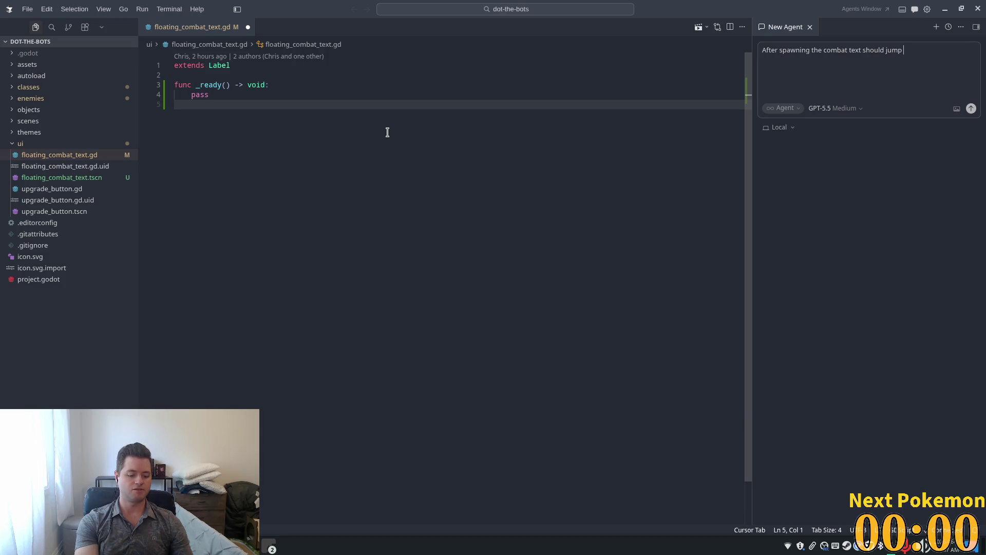
pyautogui.write('away f')
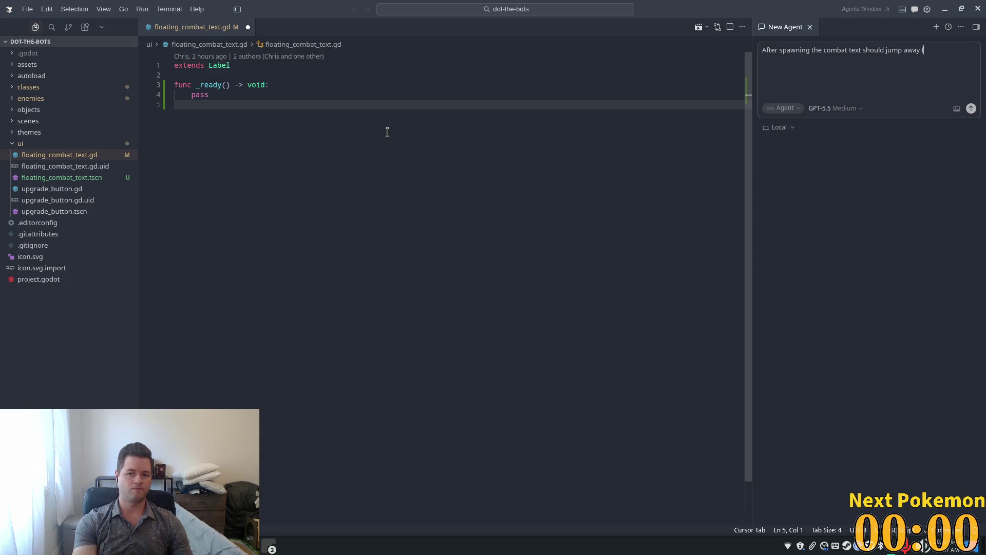
pyautogui.write('rom the parent in a arc,')
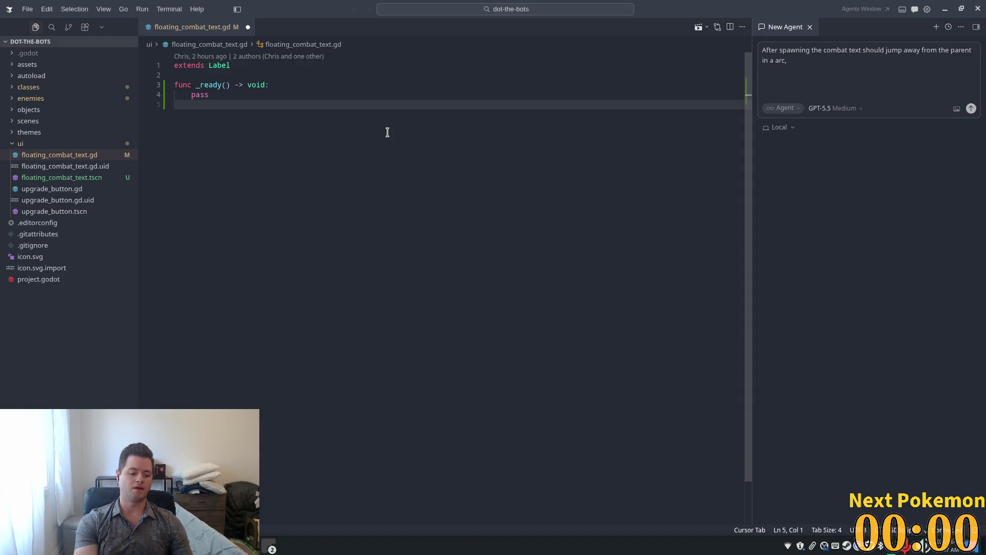
pyautogui.write(' moving updw')
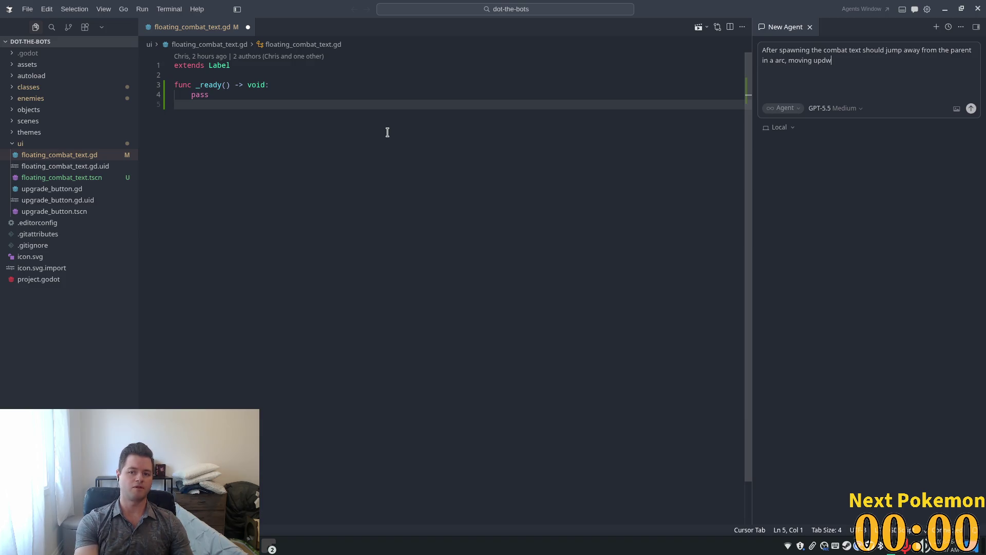
pyautogui.press('BackSpace')
pyautogui.write('ward ')
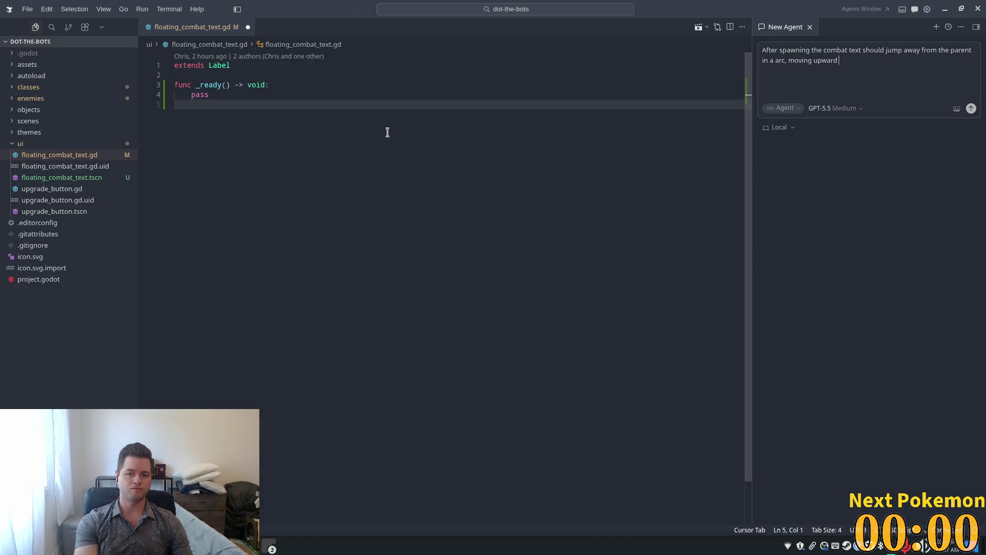
pyautogui.write('shortly and s')
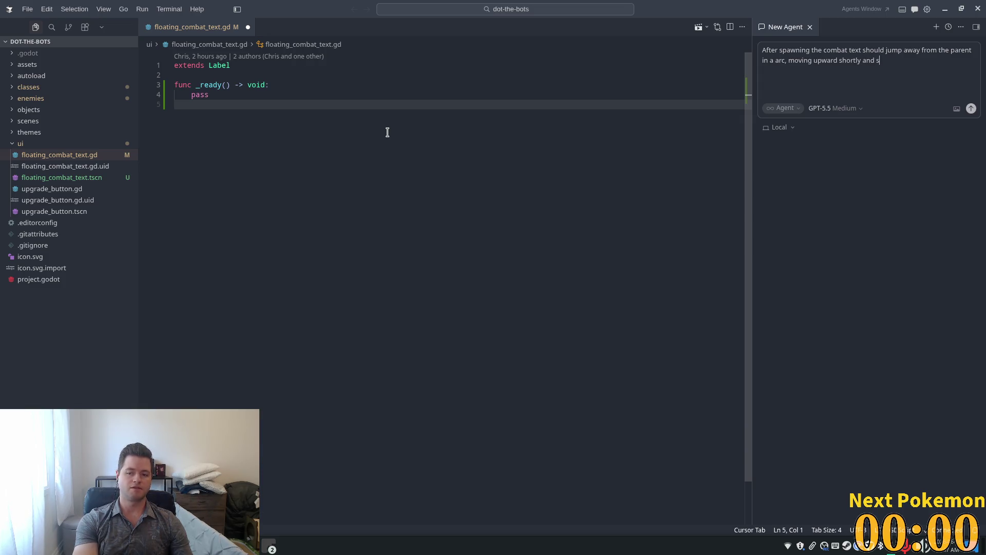
pyautogui.press('BackSpace')
pyautogui.press('BackSpace')
pyautogui.press('BackSpace')
pyautogui.write('in a')
pyautogui.write(' rangom')
pyautogui.press('BackSpace')
pyautogui.press('BackSpace')
pyautogui.press('BackSpace')
pyautogui.write('dom dir')
pyautogui.write('ection')
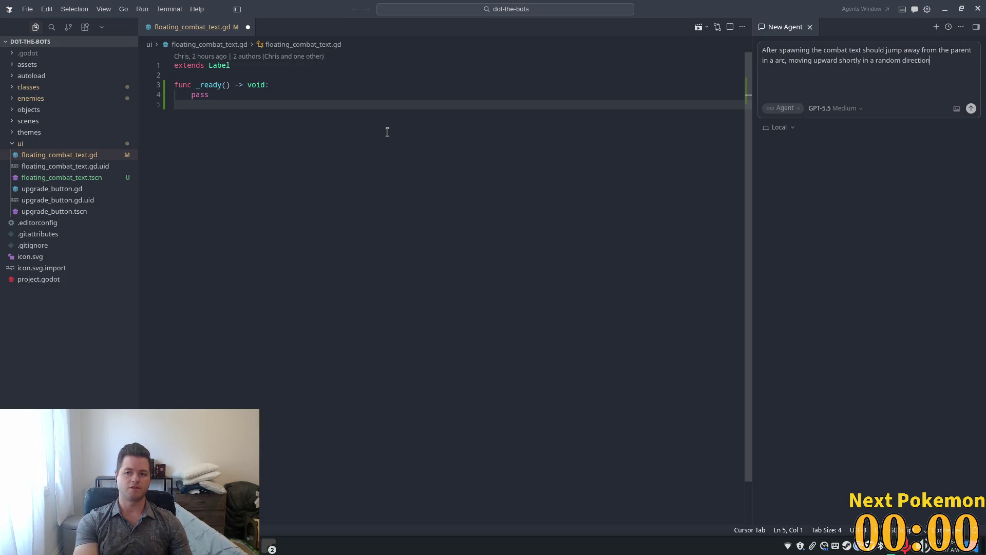
pyautogui.write(' right or left')
pyautogui.write(' before si')
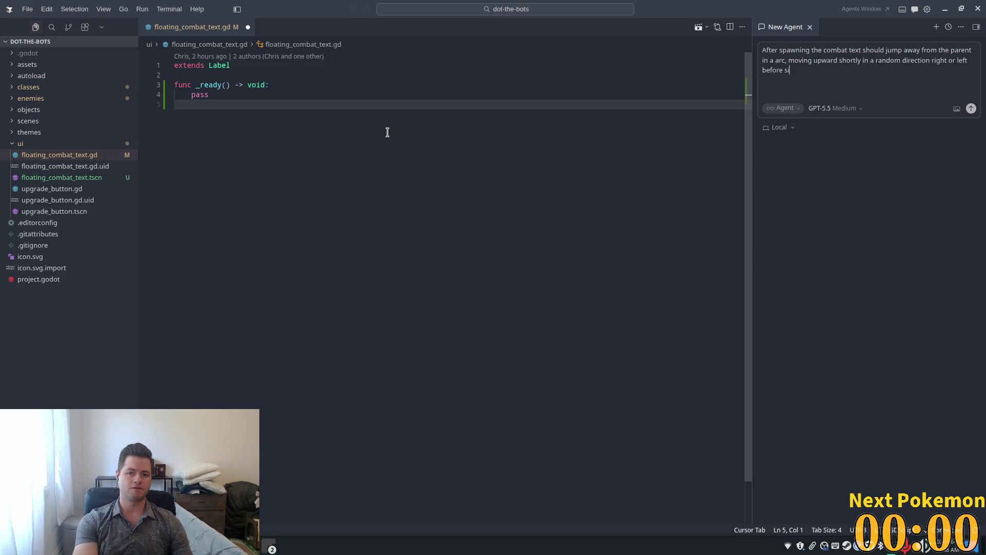
pyautogui.write('nking d')
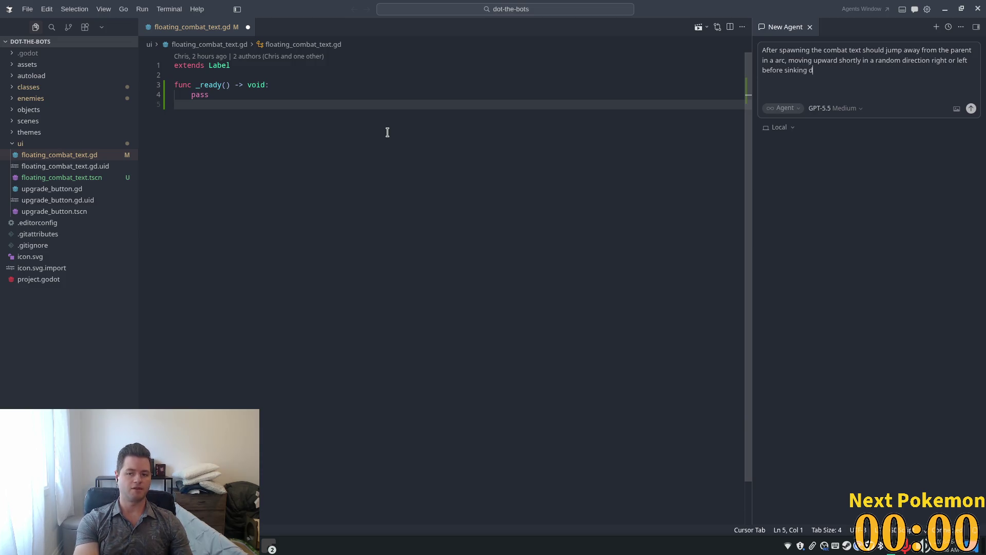
pyautogui.write('ownward ar')
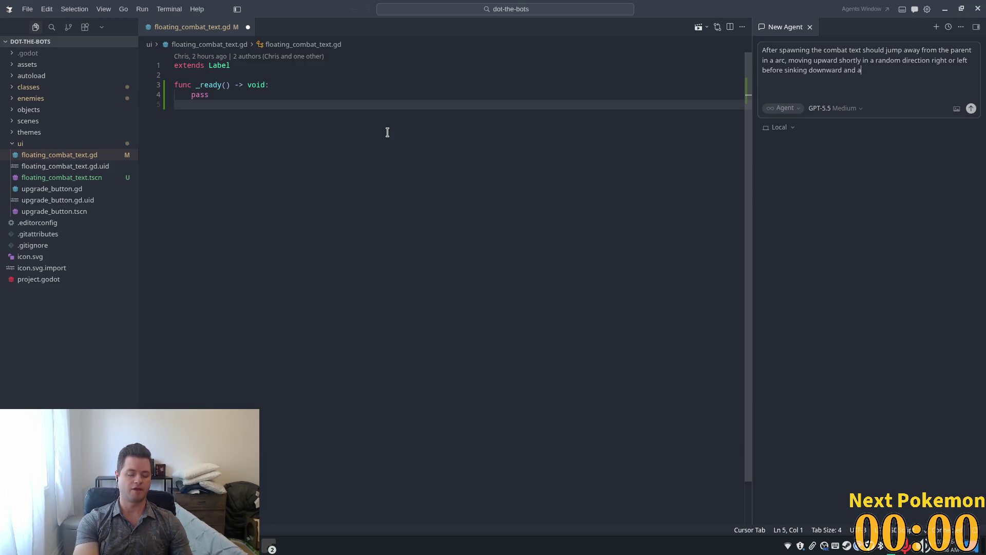
pyautogui.press('BackSpace')
pyautogui.write('fad')
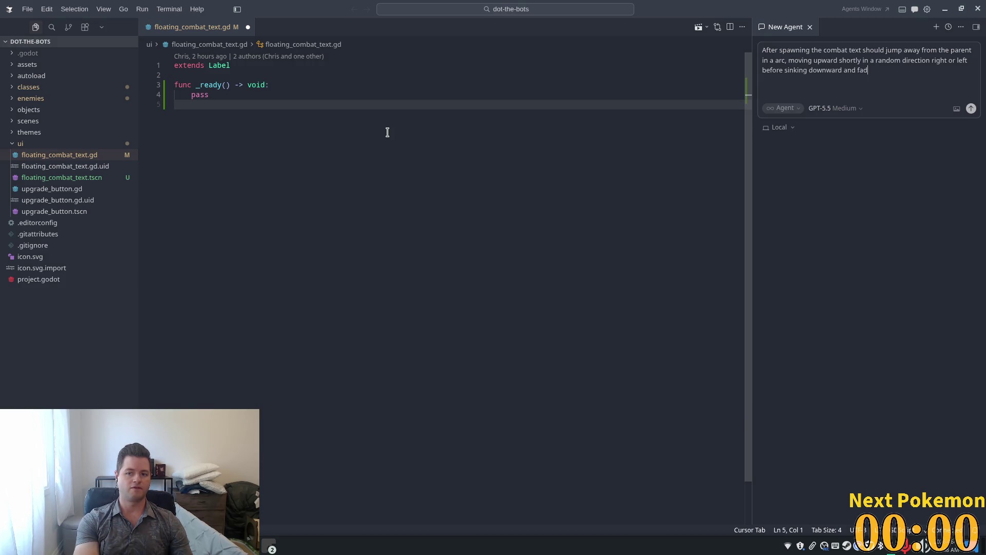
pyautogui.write('ing to ')
pyautogui.write('invisib')
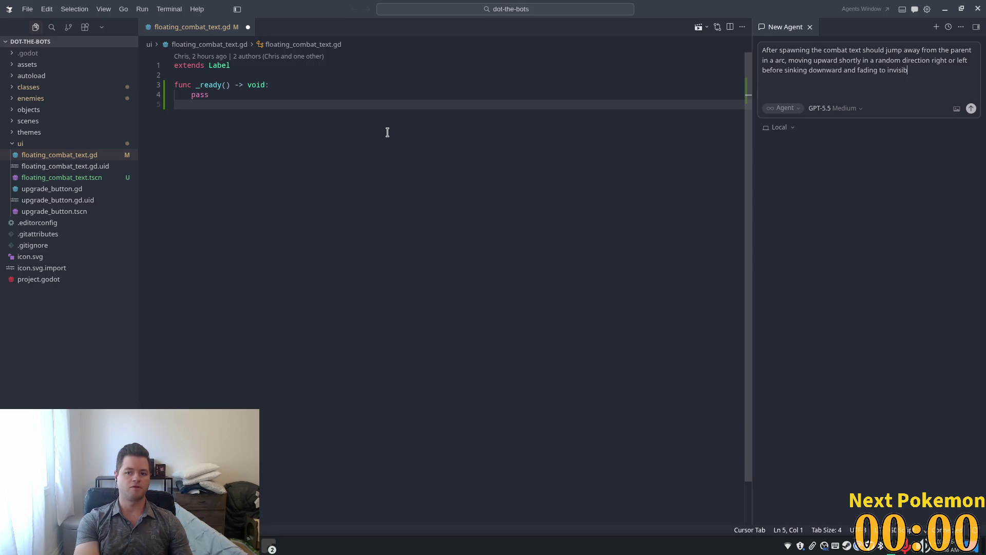
pyautogui.write('le over 3')
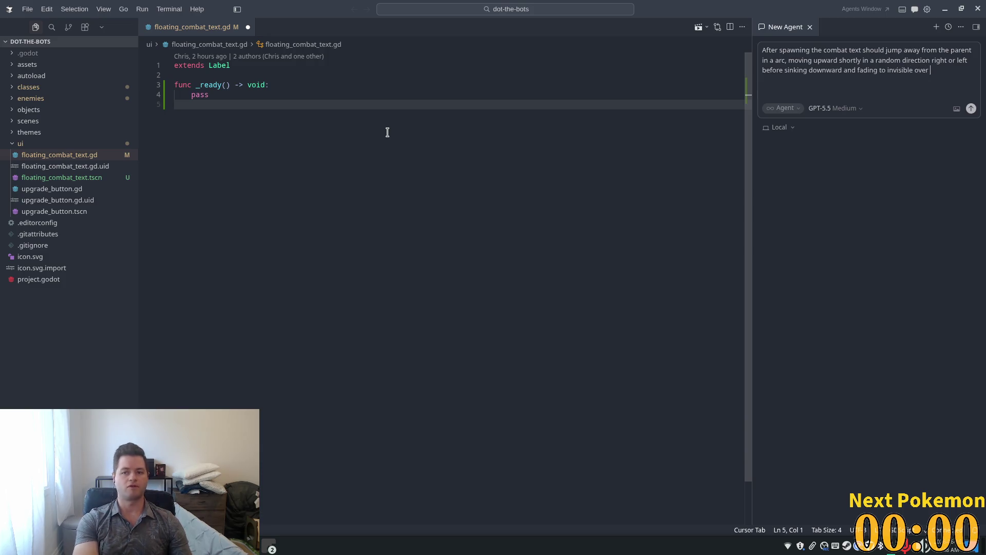
pyautogui.write(' seconds')
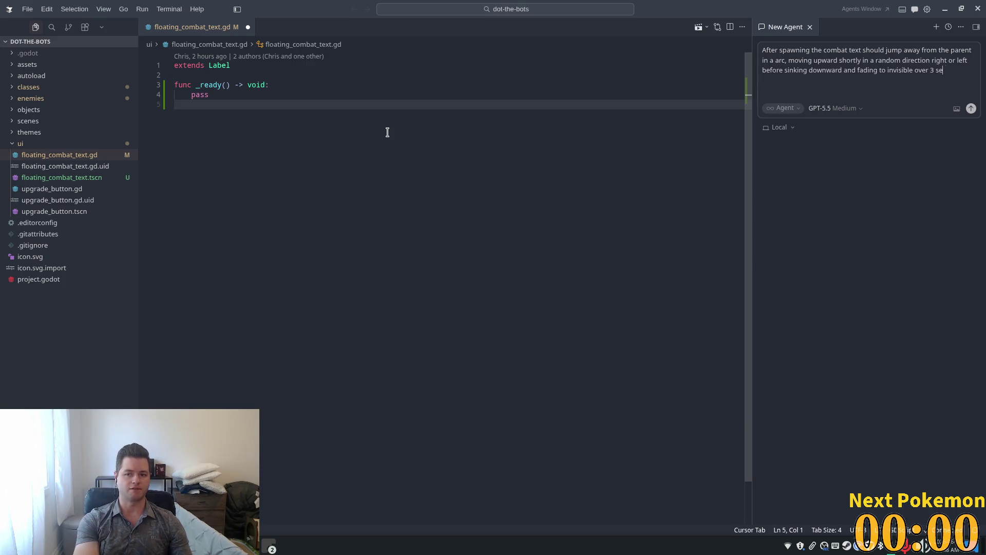
pyautogui.press('Return')
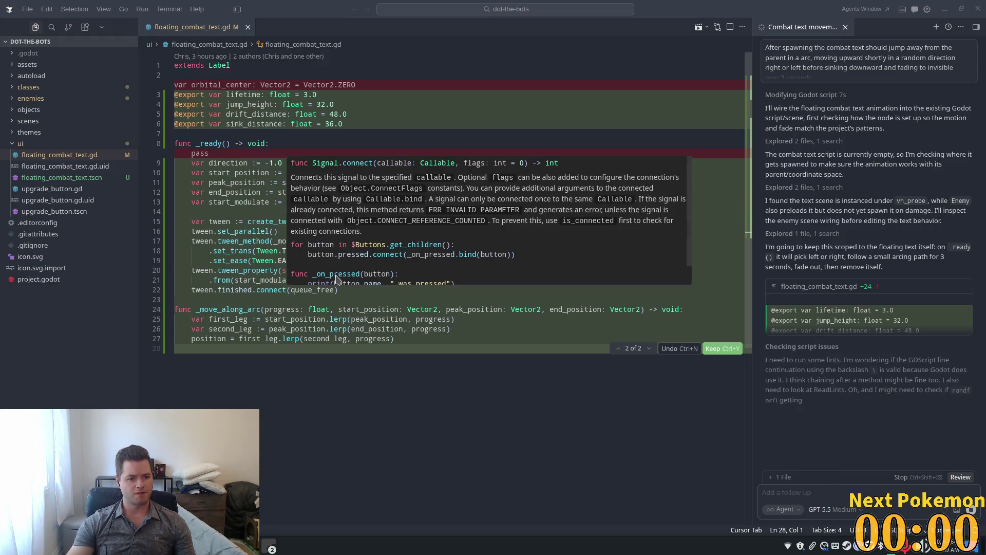
# Step: Review the agent's _move_along_arc tween code and keep all its changes to floating_combat_text.gd
pyautogui.click(281, 309)
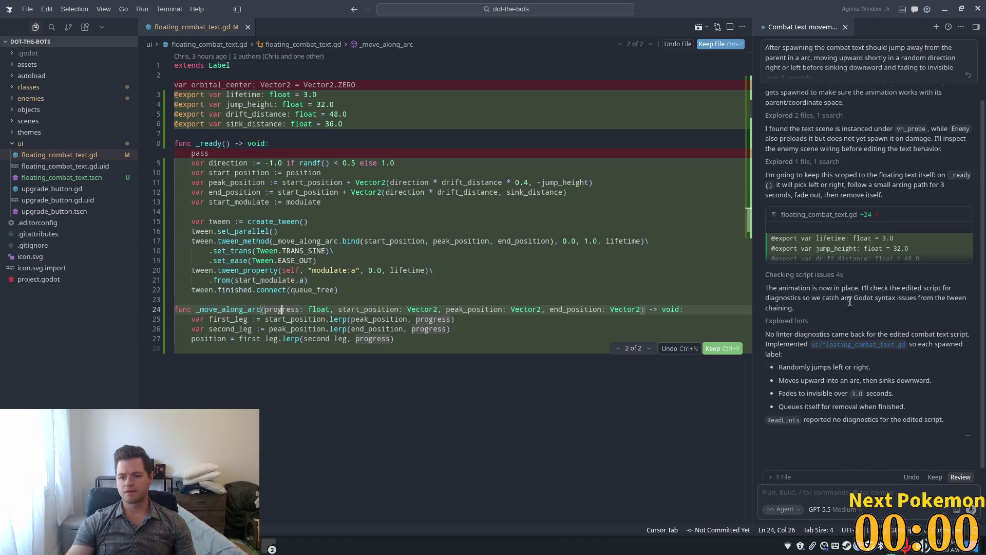
pyautogui.click(935, 477)
pyautogui.click(373, 163)
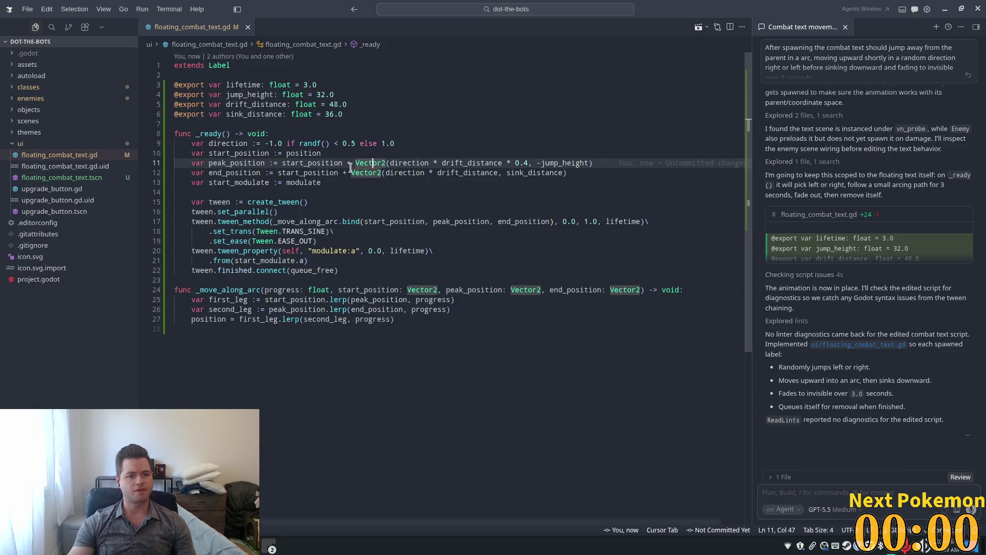
# Step: Open enemy.gd and go to the end of the 'health -= damage' line in take_damage
pyautogui.hotkey('ctrl', 'p')
pyautogui.write('enemy')
pyautogui.press('Return')
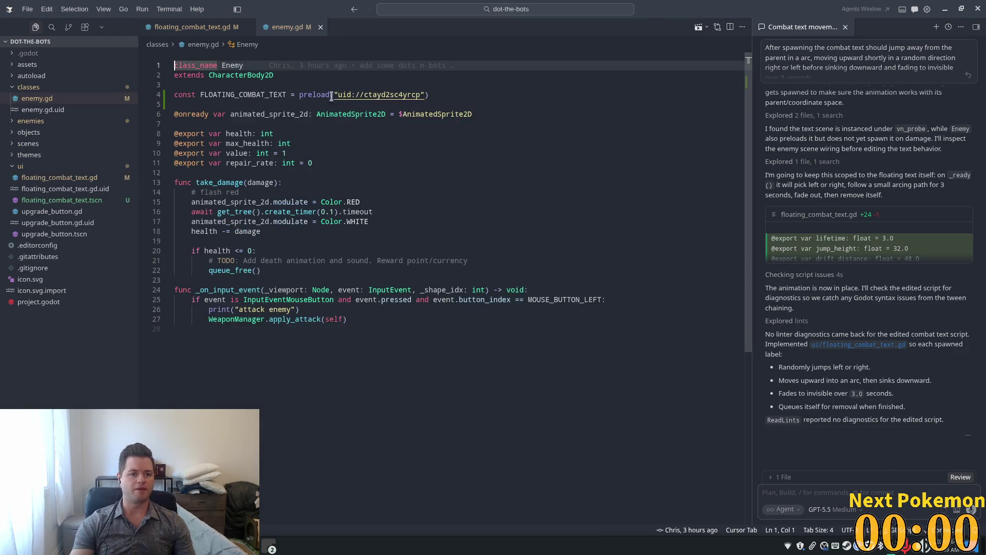
pyautogui.click(401, 163)
pyautogui.click(354, 211)
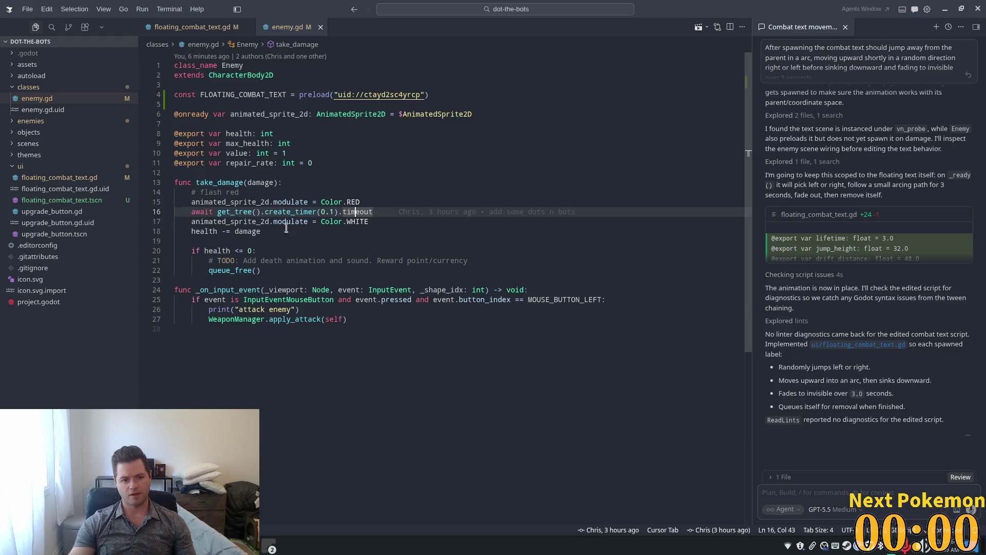
pyautogui.click(255, 231)
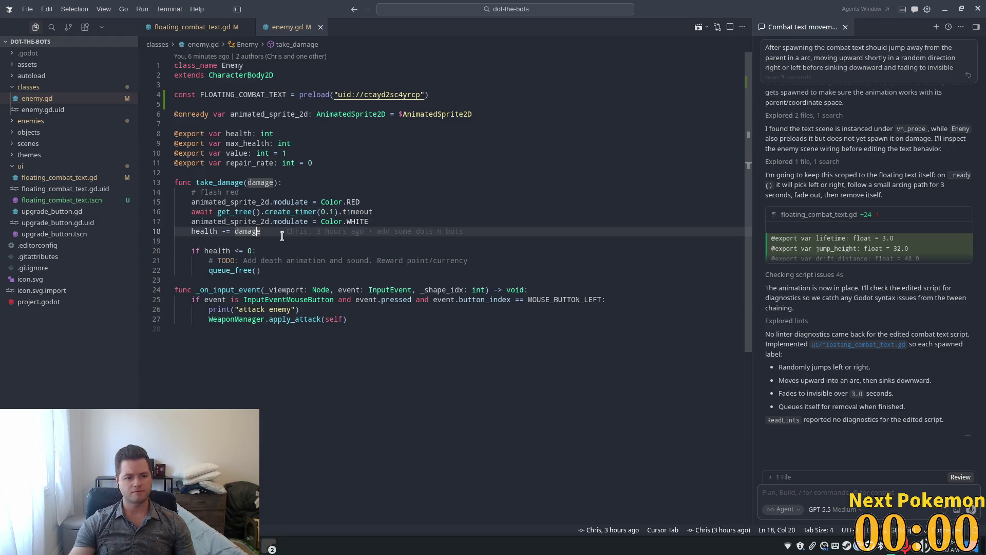
pyautogui.click(619, 234)
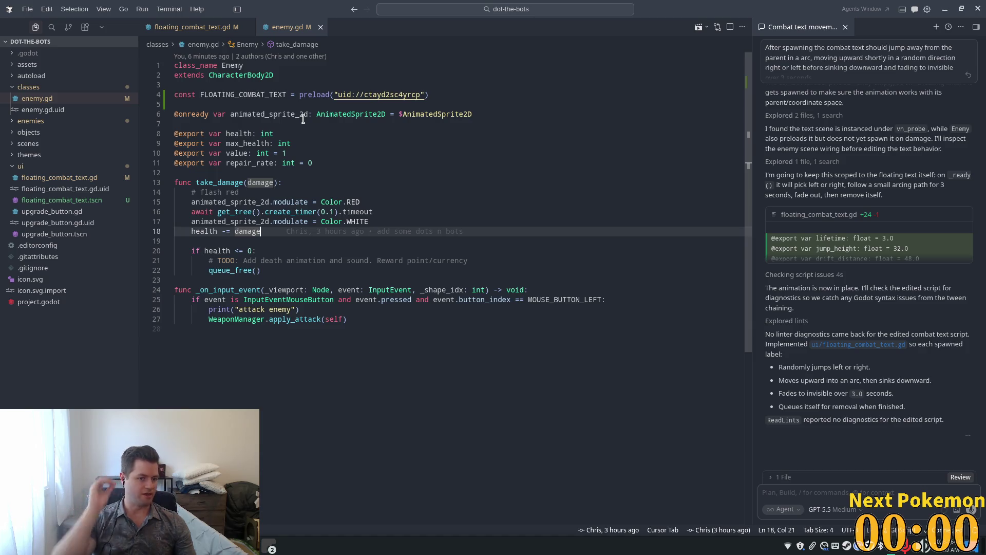
# Step: Accept the suggested lines that instantiate FLOATING_COMBAT_TEXT with the damage text and position, and add it as a child
pyautogui.press('Return')
pyautogui.press('Return')
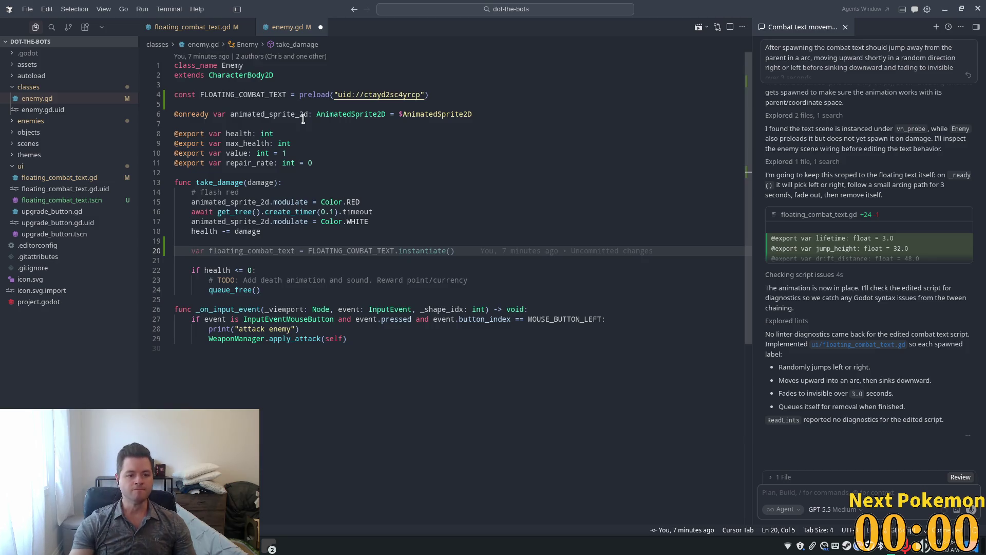
pyautogui.press('Tab')
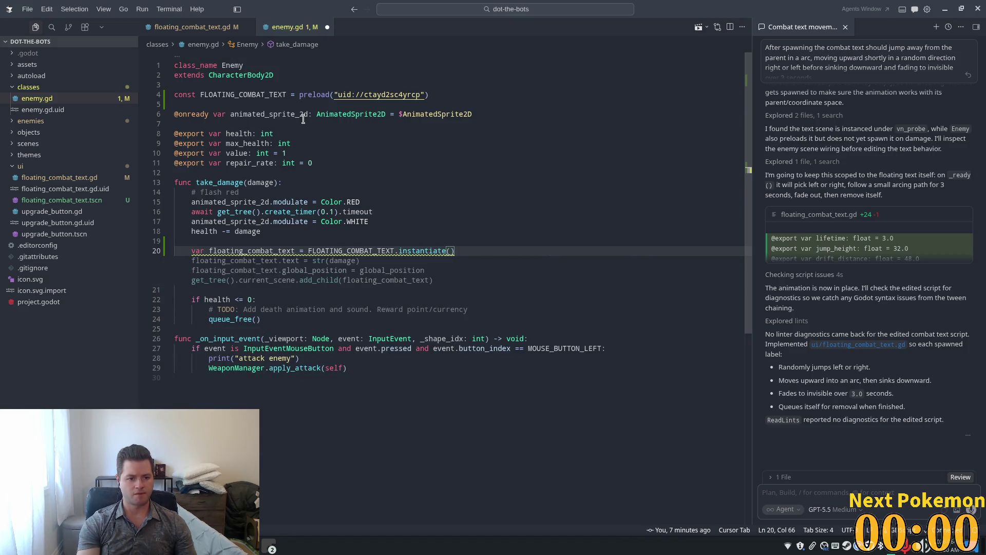
pyautogui.press('Tab')
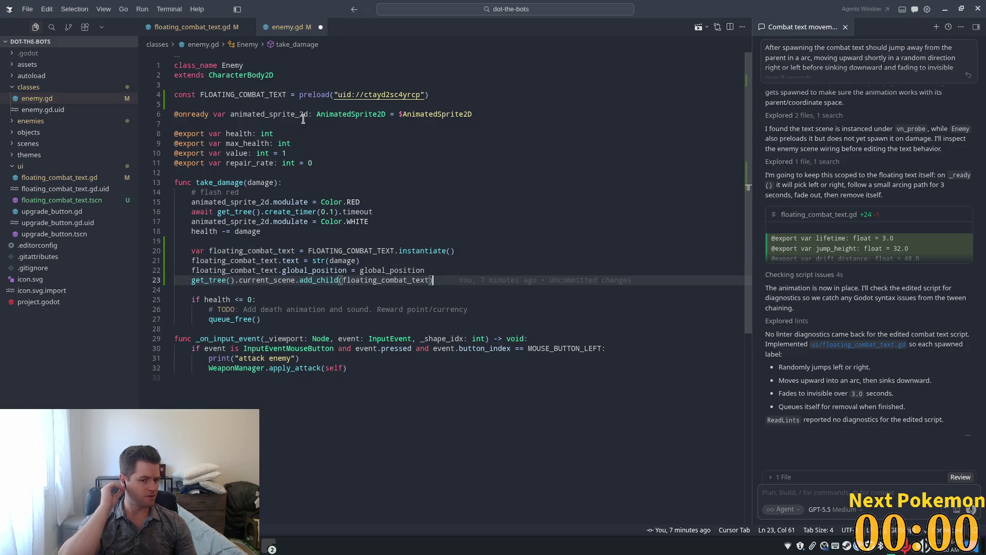
pyautogui.click(334, 270)
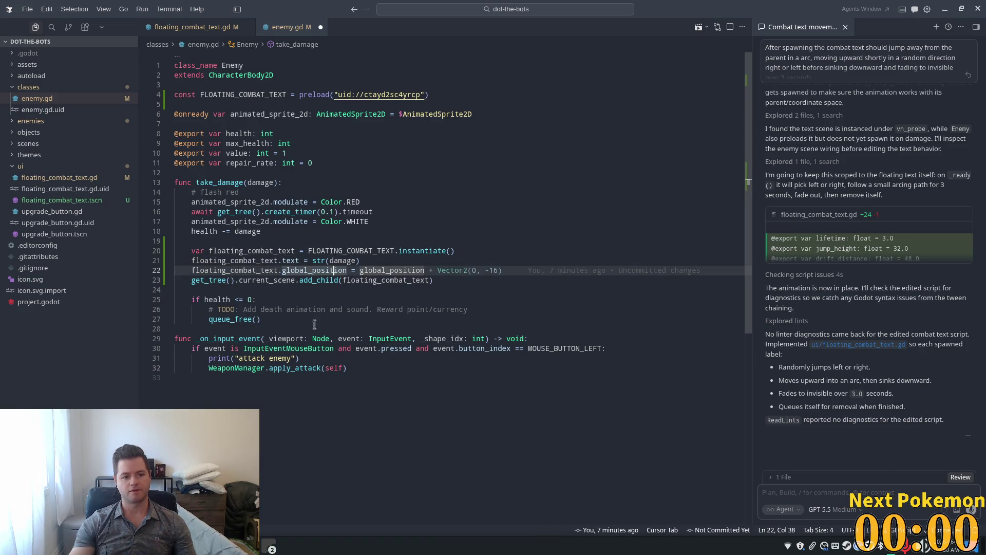
pyautogui.click(429, 221)
pyautogui.click(445, 242)
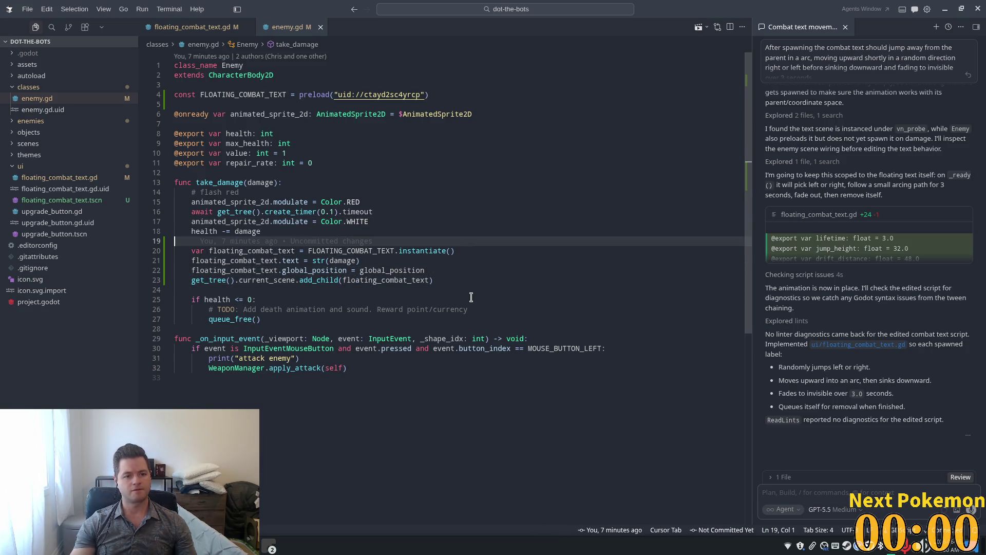
# Step: Switch to the running game and hit one bot repeatedly until it is destroyed
pyautogui.hotkey('alt', 'Tab')
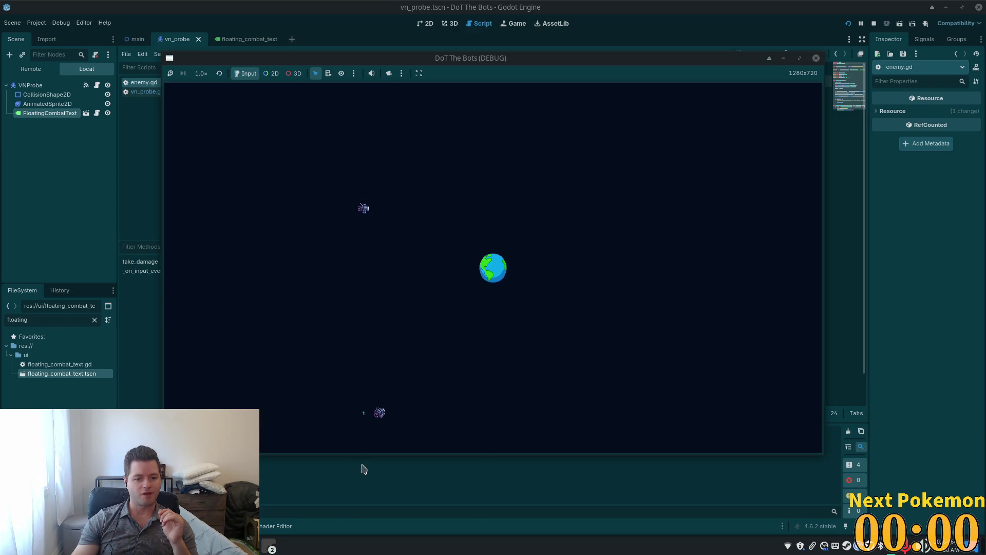
pyautogui.click(441, 222)
pyautogui.click(463, 227)
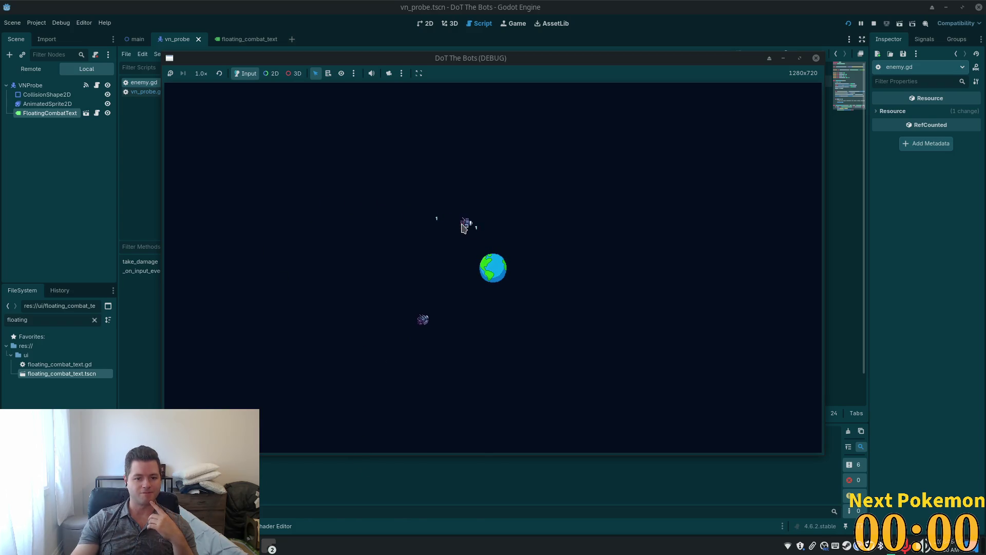
pyautogui.click(493, 234)
pyautogui.click(519, 238)
pyautogui.click(537, 257)
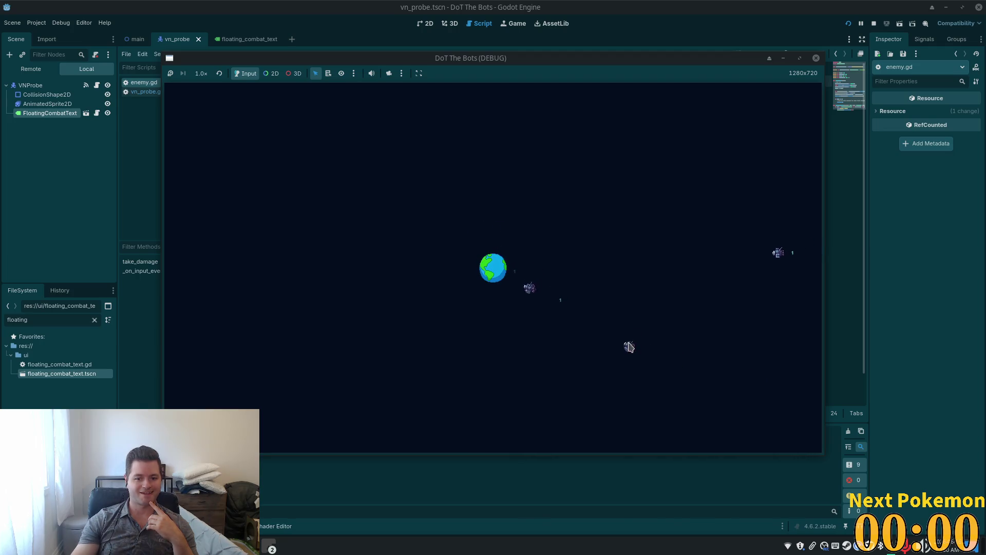
pyautogui.click(622, 345)
pyautogui.click(606, 342)
pyautogui.click(579, 335)
pyautogui.click(559, 330)
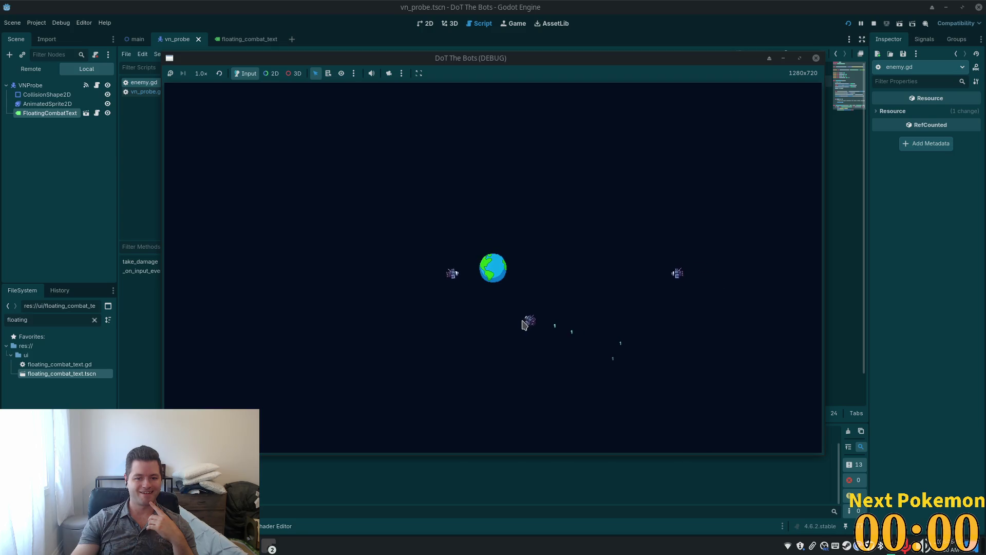
pyautogui.click(520, 323)
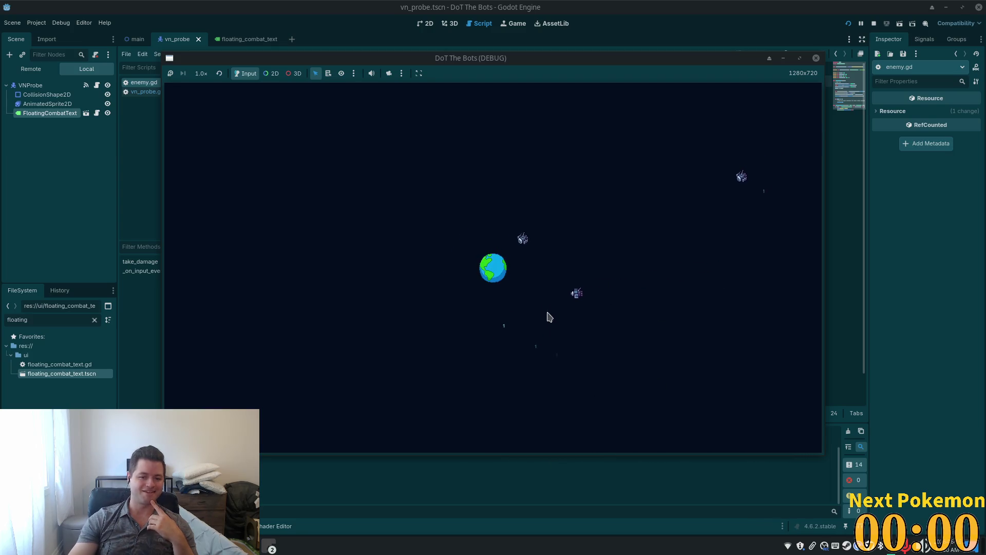
# Step: Keep hitting the other bots circling the globe to watch the '1' damage numbers pop up
pyautogui.click(527, 302)
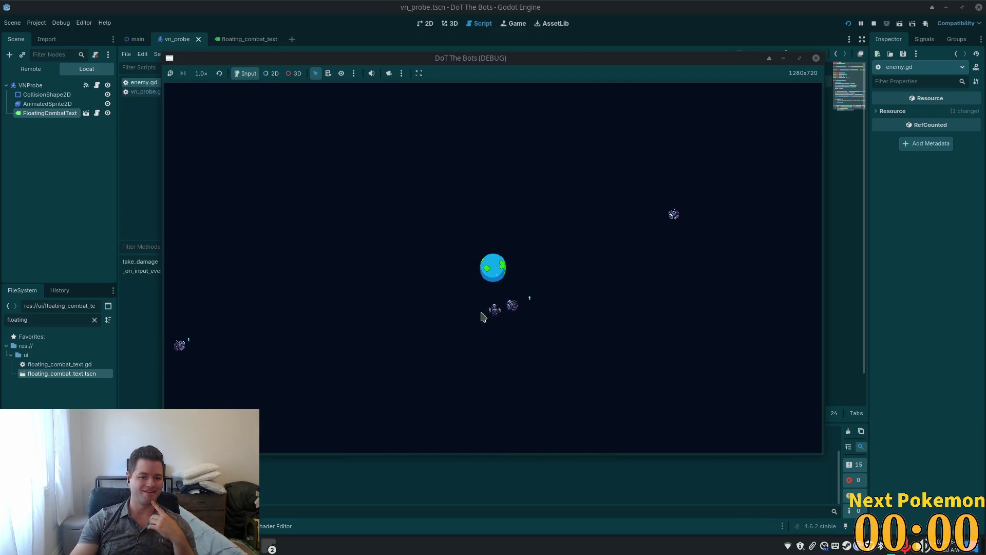
pyautogui.click(463, 293)
pyautogui.click(456, 283)
pyautogui.click(452, 272)
pyautogui.click(452, 268)
pyautogui.click(565, 277)
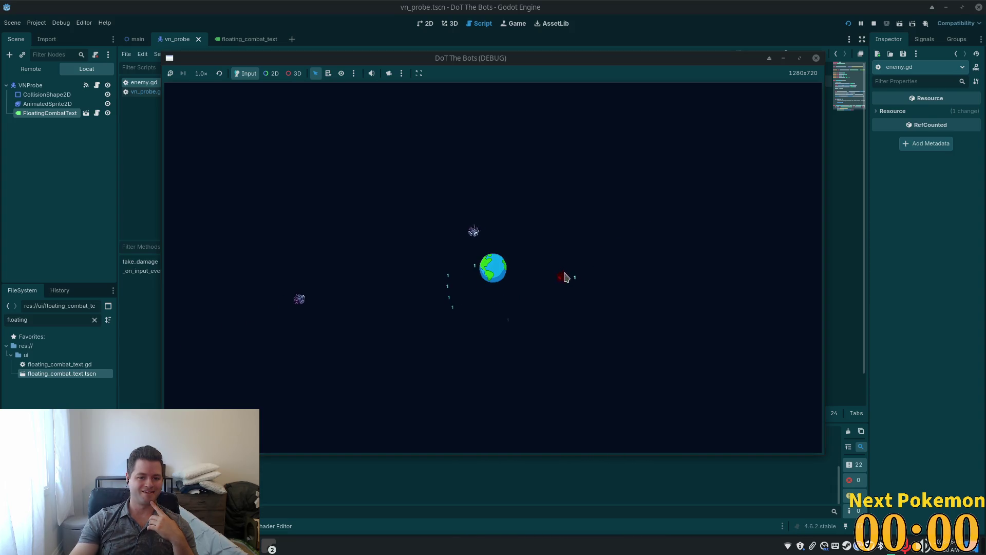
pyautogui.click(563, 278)
pyautogui.click(535, 291)
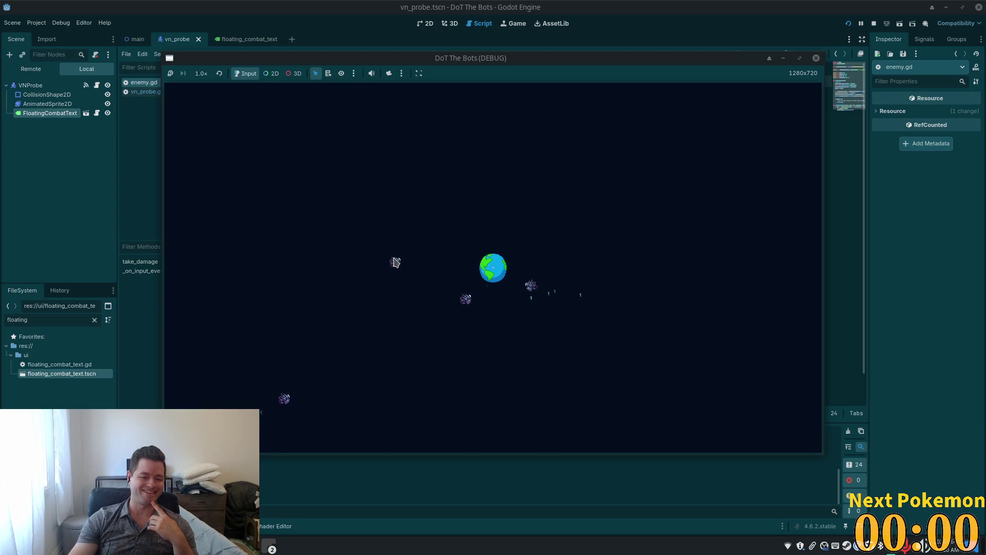
pyautogui.click(404, 263)
pyautogui.click(418, 257)
pyautogui.click(434, 251)
pyautogui.click(446, 249)
pyautogui.click(447, 241)
pyautogui.click(451, 275)
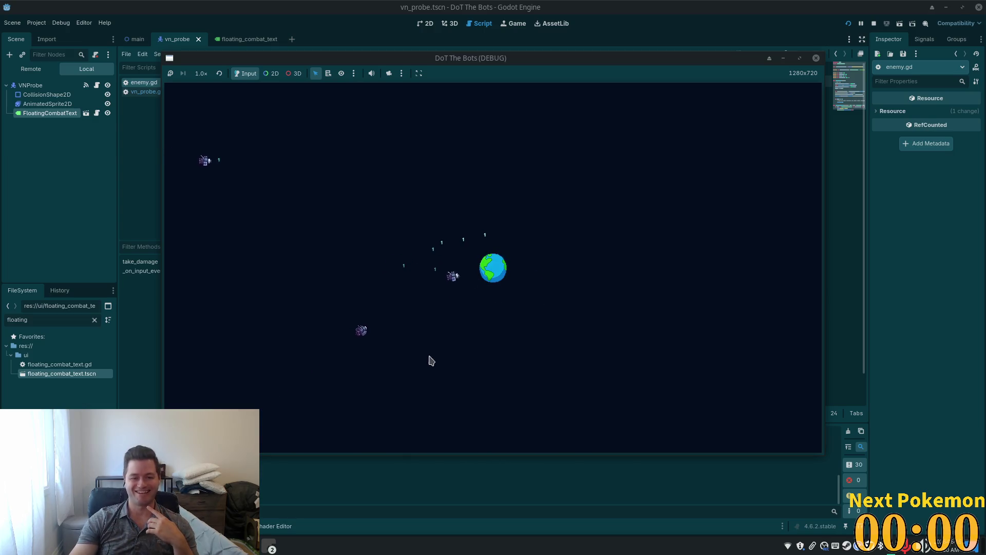
pyautogui.click(457, 258)
pyautogui.click(475, 234)
pyautogui.click(492, 232)
pyautogui.click(505, 235)
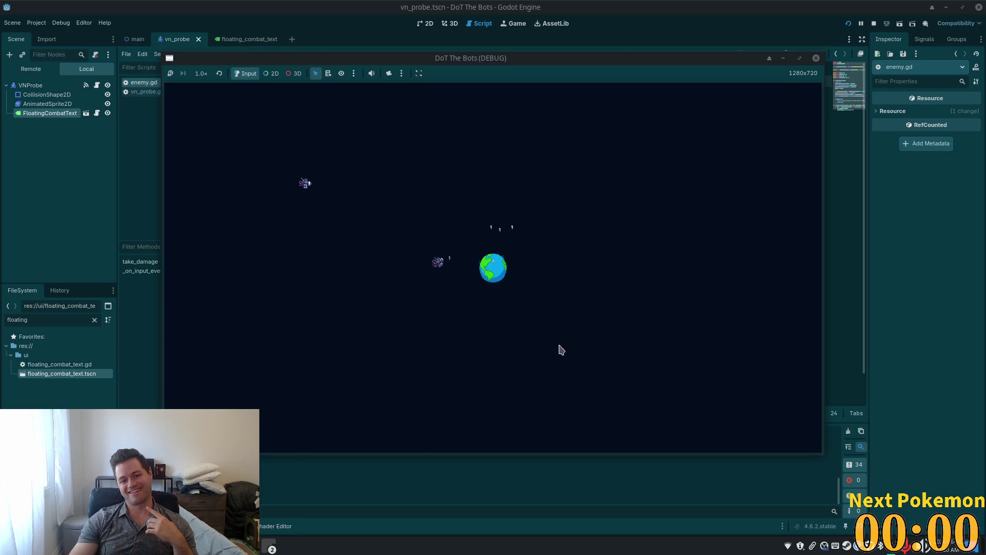
pyautogui.click(351, 201)
pyautogui.click(367, 201)
pyautogui.click(381, 207)
pyautogui.click(402, 212)
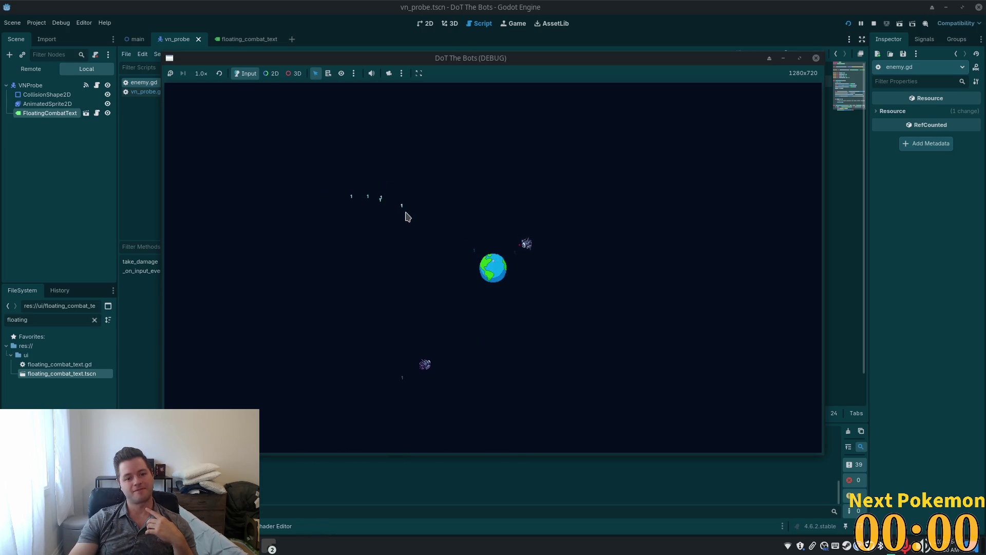
pyautogui.click(452, 271)
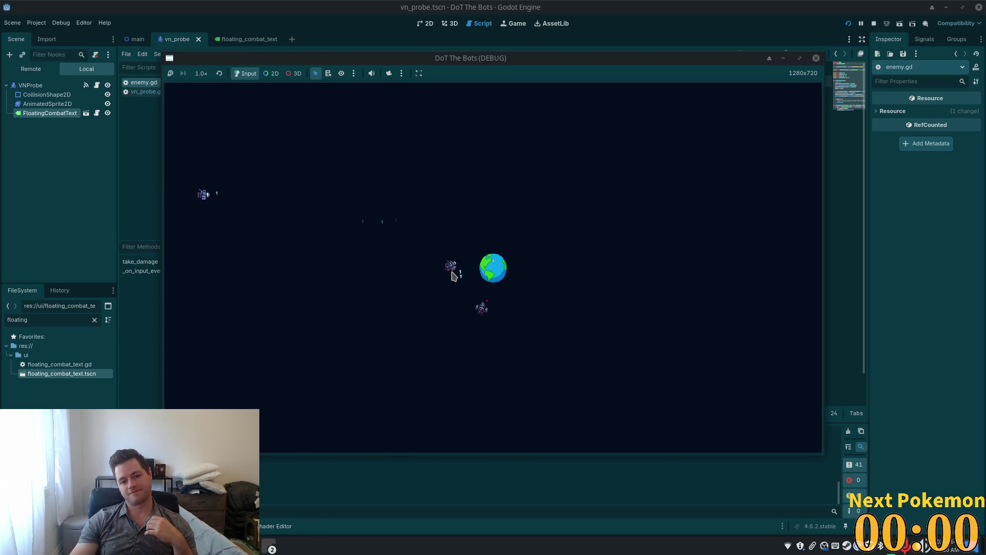
pyautogui.click(460, 287)
pyautogui.click(463, 241)
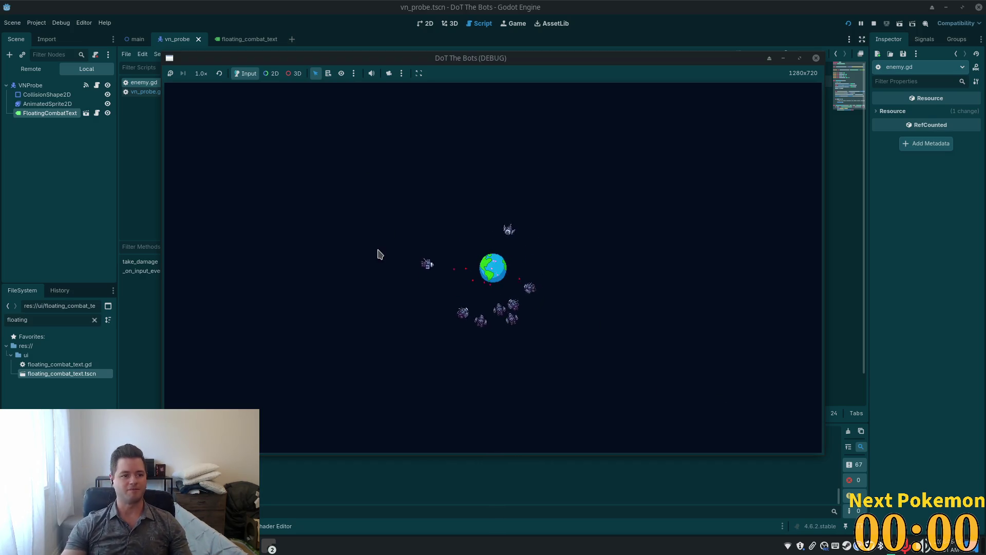
# Step: Stop the game, delete VNProbe's FloatingCombatText node, and relaunch the current scene
pyautogui.press('F8')
pyautogui.click(36, 113)
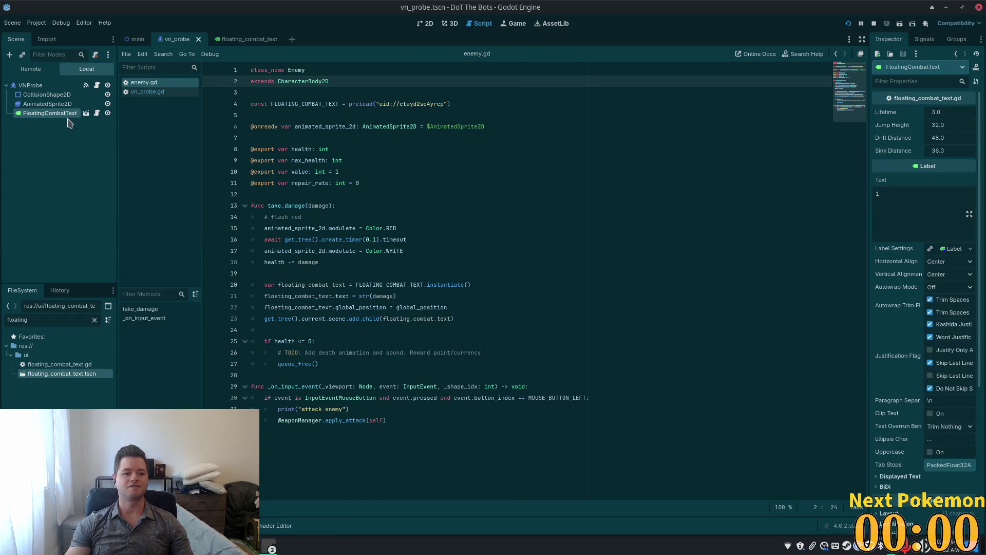
pyautogui.press('Delete')
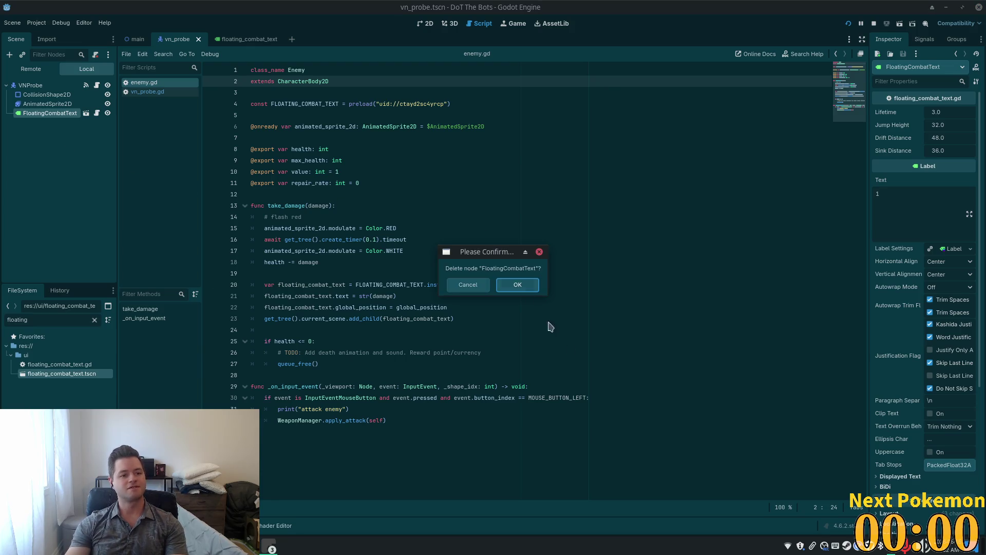
pyautogui.click(519, 286)
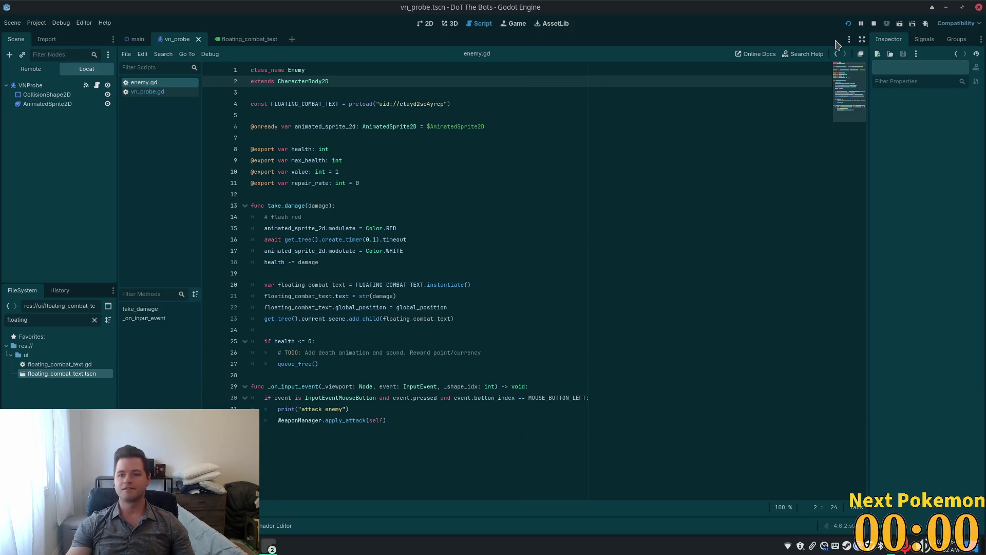
pyautogui.click(849, 23)
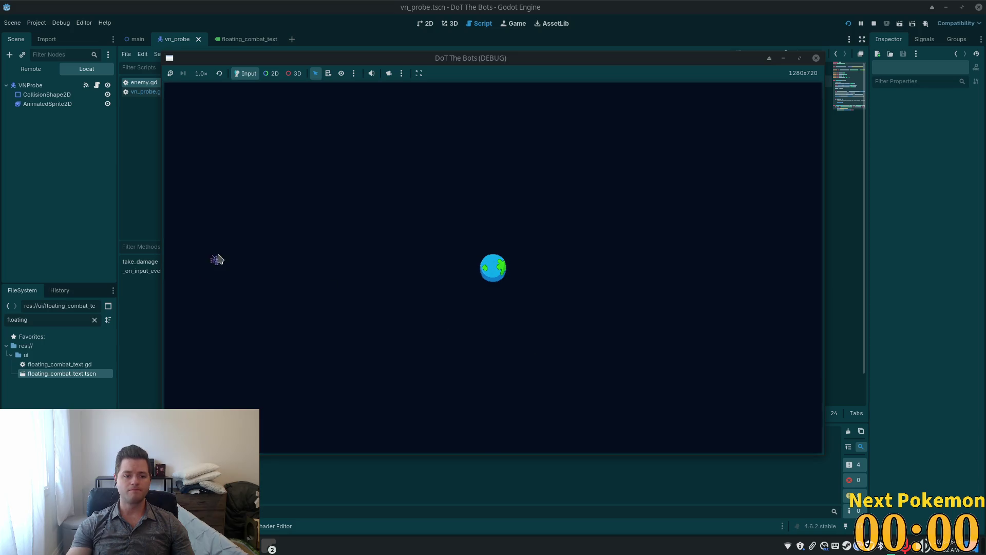
# Step: Hit several moving enemies, destroying one near the Earth, while watching for damage numbers
pyautogui.click(271, 272)
pyautogui.click(272, 271)
pyautogui.click(291, 261)
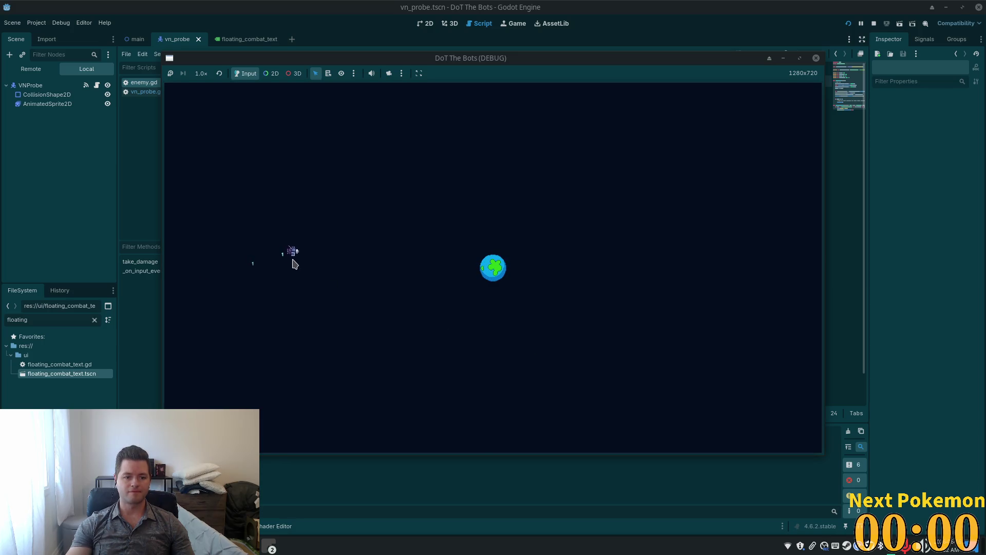
pyautogui.click(332, 270)
pyautogui.click(341, 250)
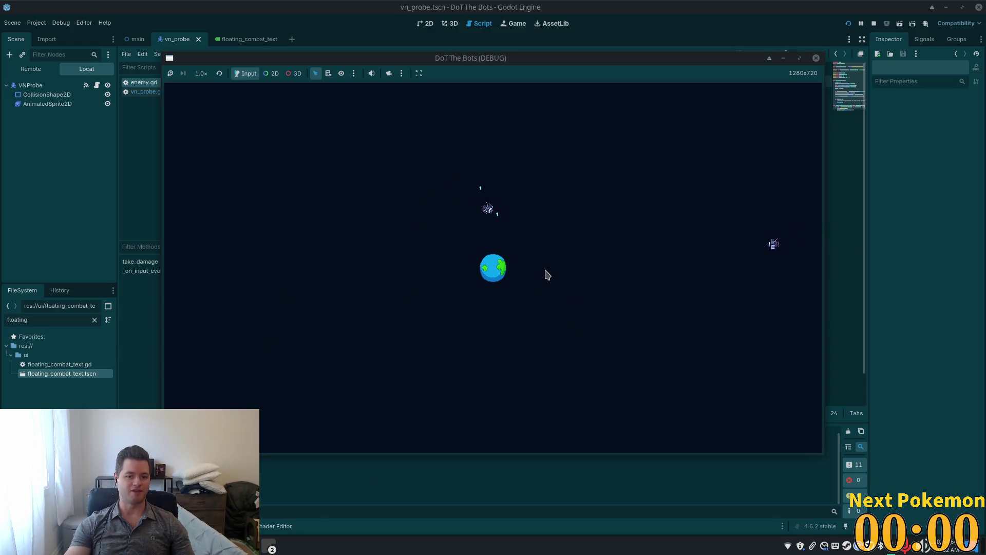
pyautogui.click(509, 232)
pyautogui.click(529, 247)
pyautogui.click(532, 267)
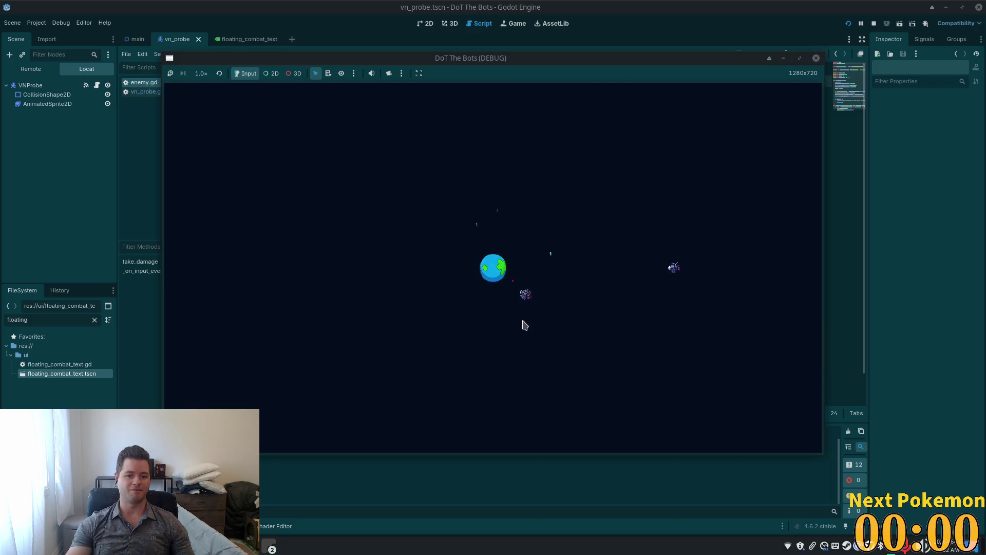
pyautogui.click(506, 311)
pyautogui.click(478, 310)
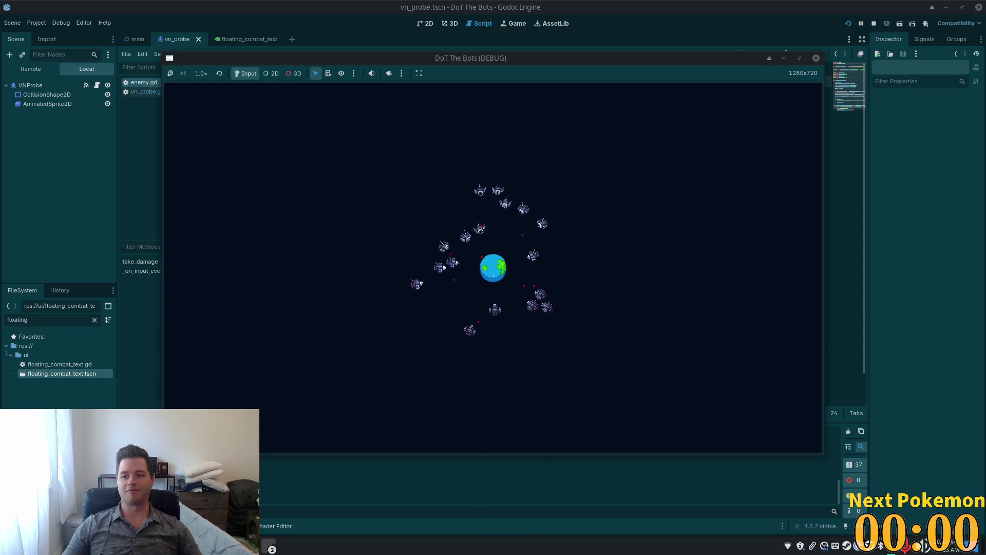
# Step: Damage an enemy bot orbiting the planet, then stop the running game with F8
pyautogui.click(535, 282)
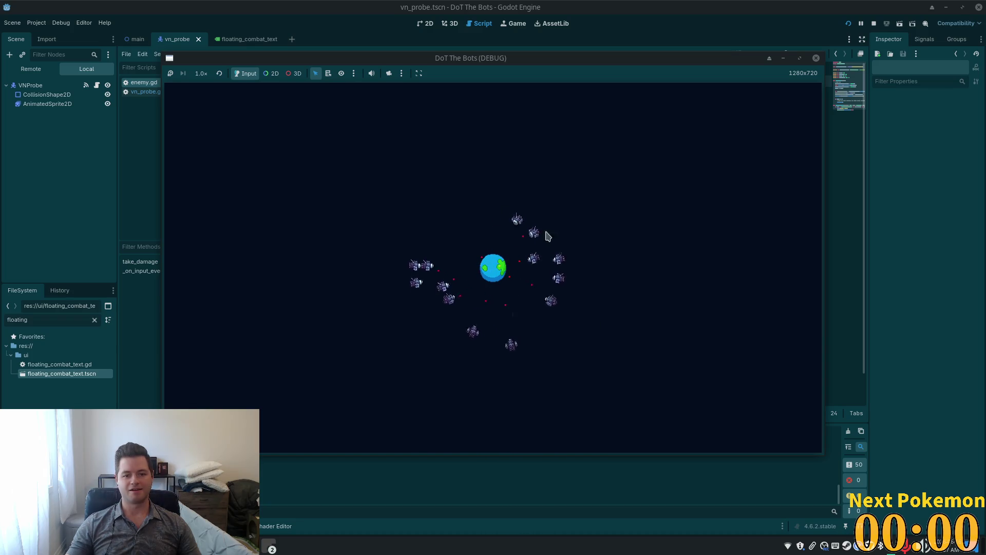
pyautogui.press('F8')
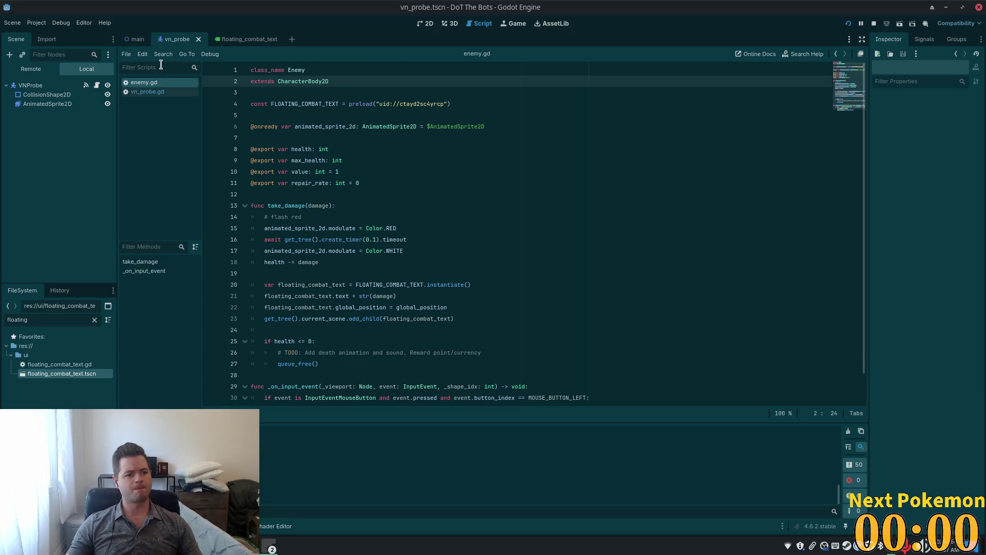
# Step: In vn_probe.gd, search for VN_PROBE_TRACTOR_LIGHT and find its instantiation line
pyautogui.click(96, 85)
pyautogui.click(400, 148)
pyautogui.scroll(-6, 430, 236)
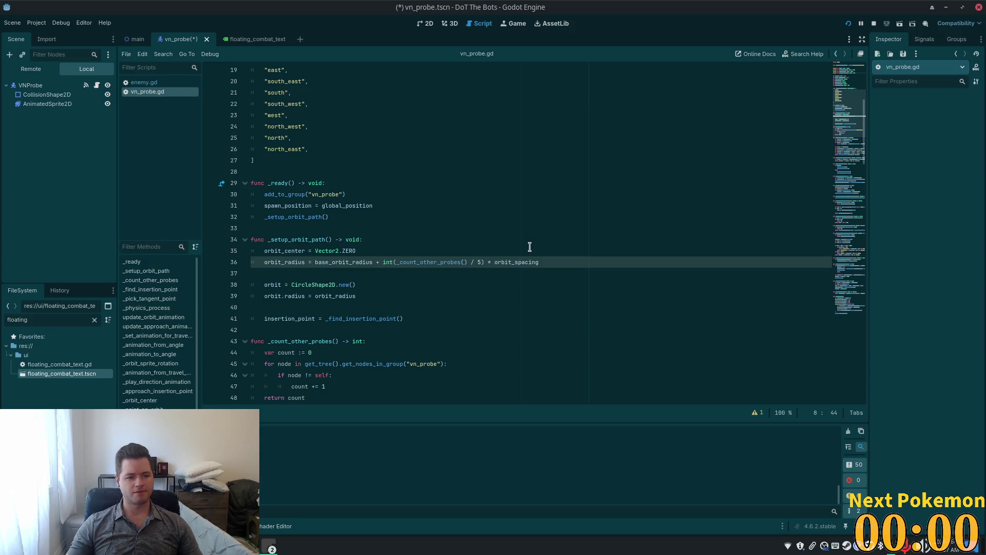
pyautogui.scroll(6, 380, 278)
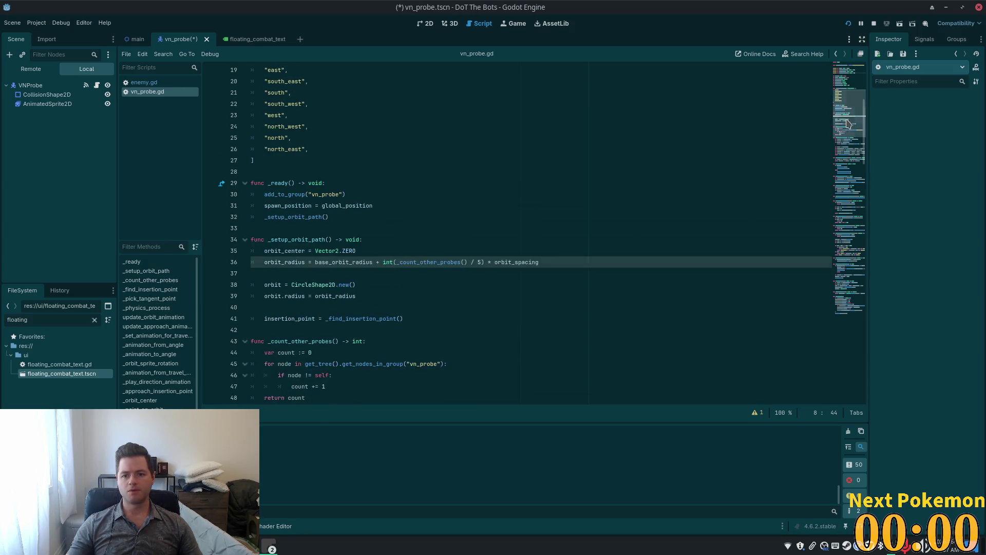
pyautogui.doubleClick(313, 91)
pyautogui.hotkey('ctrl', 'f')
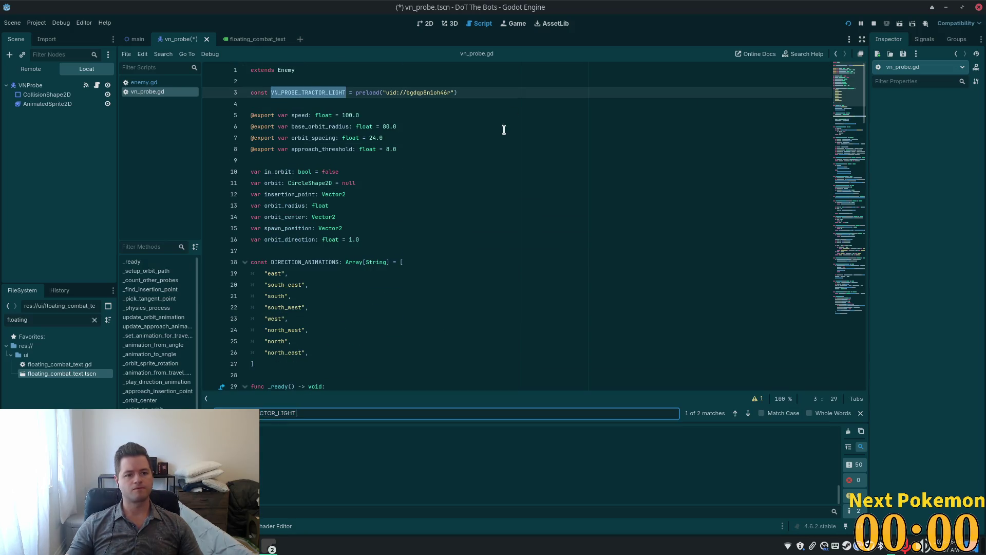
pyautogui.press('Return')
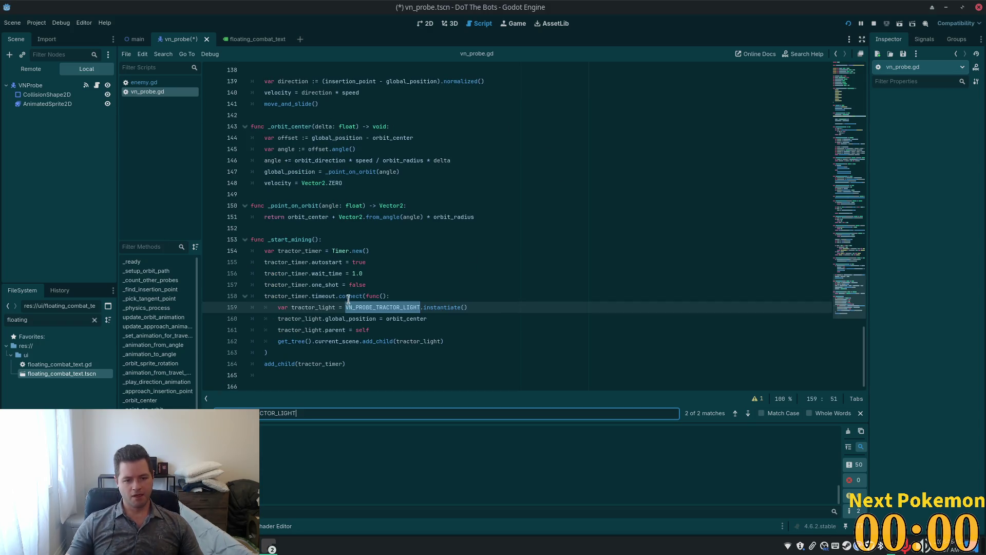
pyautogui.click(409, 307)
# Step: Open vn_probe_tractor_light.tscn from the constant's preload uid
pyautogui.scroll(5, 438, 310)
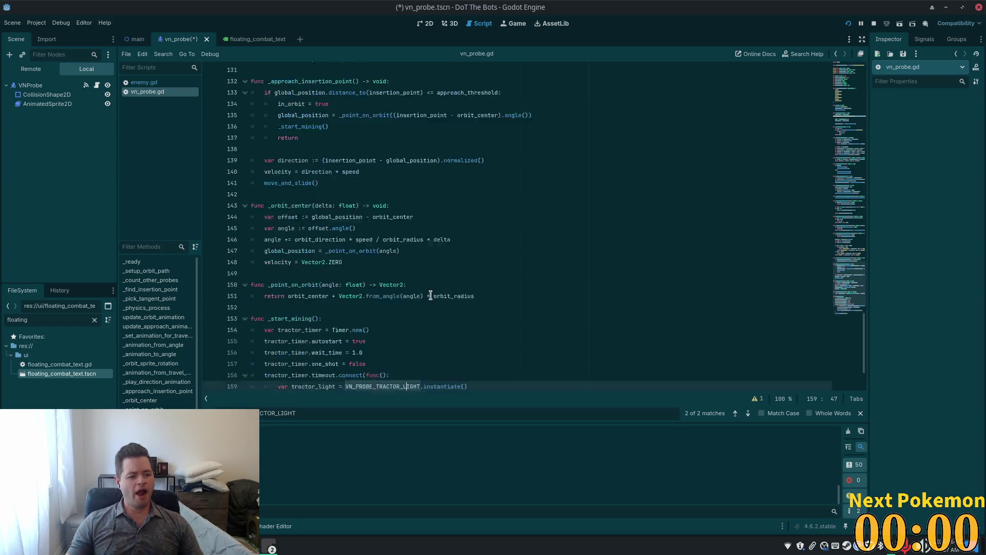
pyautogui.moveTo(855, 273); pyautogui.dragTo(856, 303)
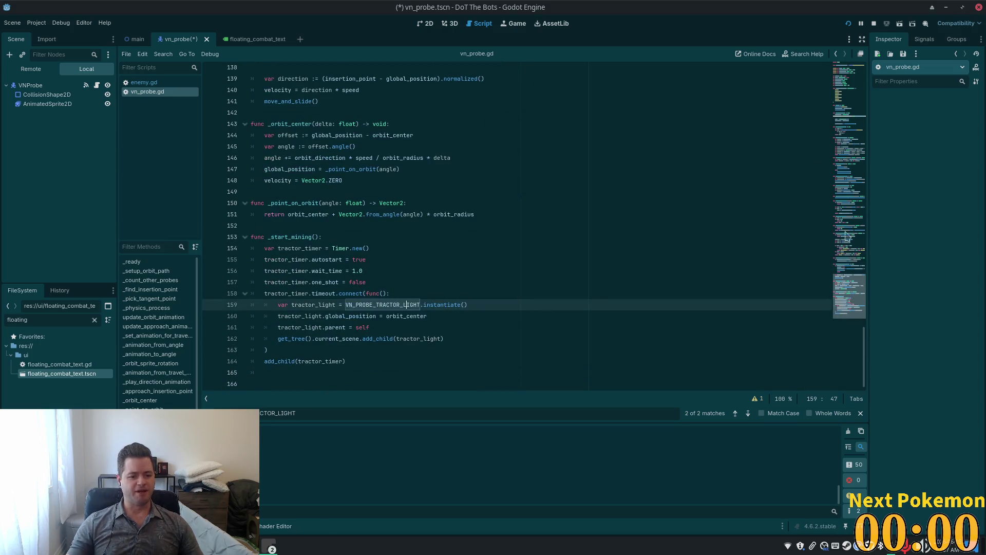
pyautogui.moveTo(846, 236); pyautogui.dragTo(574, 80)
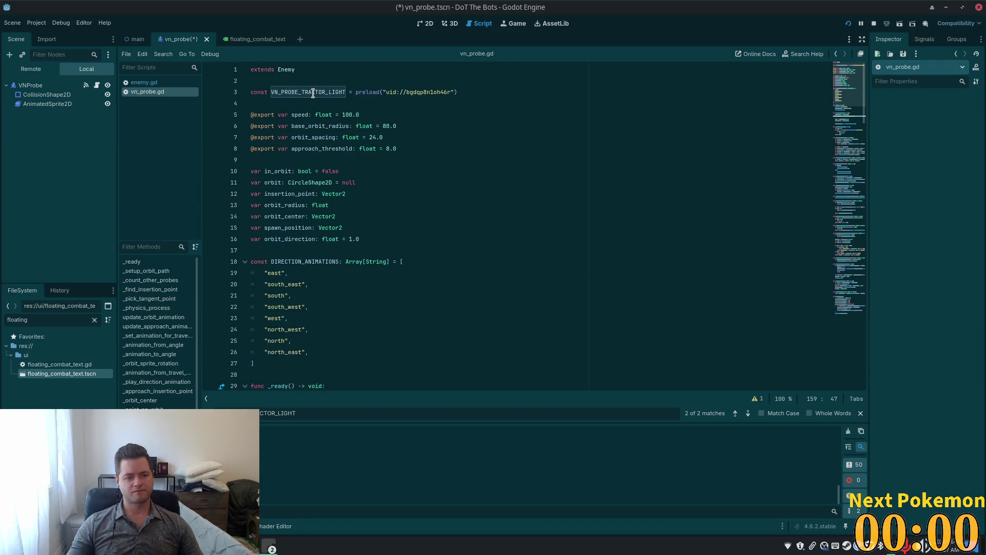
pyautogui.moveTo(856, 185); pyautogui.dragTo(848, 315)
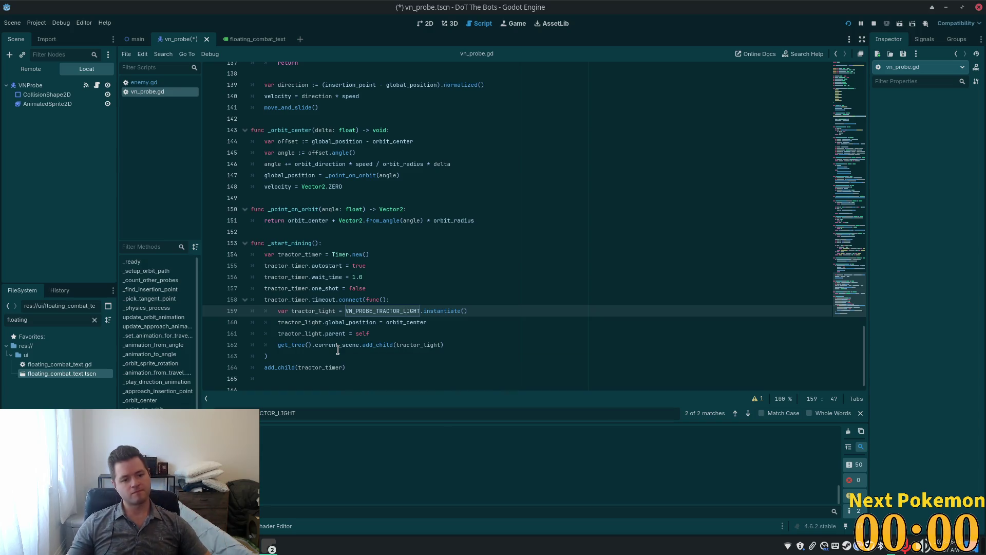
pyautogui.moveTo(338, 348)
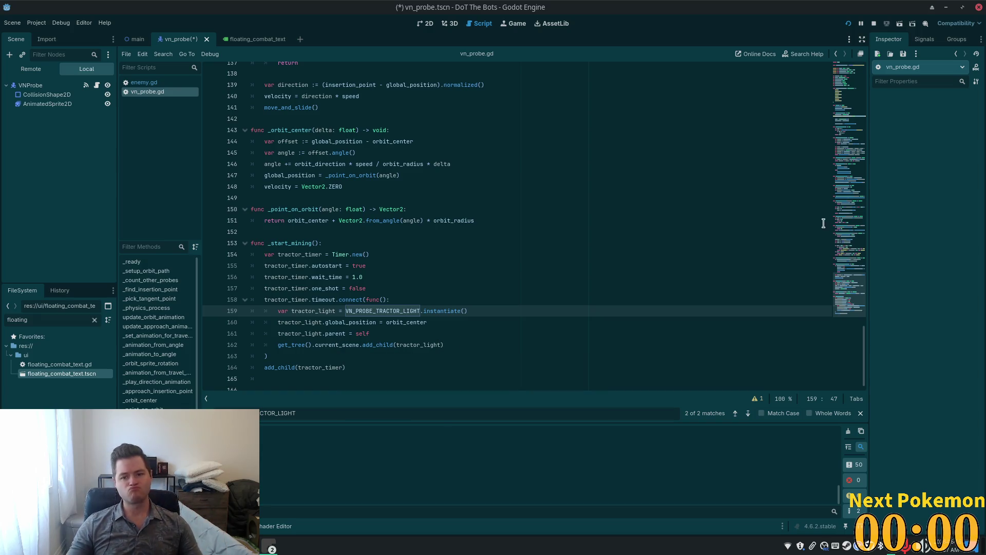
pyautogui.moveTo(848, 293); pyautogui.dragTo(822, 64)
pyautogui.keyDown('ctrl'); pyautogui.click(417, 93); pyautogui.keyUp('ctrl')
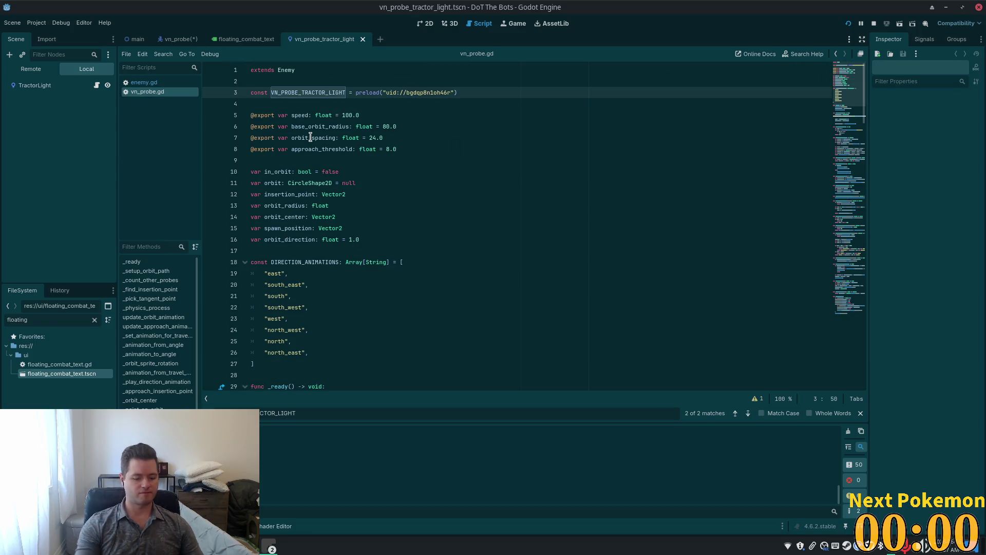
# Step: Open the TractorLight node's script
pyautogui.hotkey('alt', 'shift', 'o')
pyautogui.write('tractor')
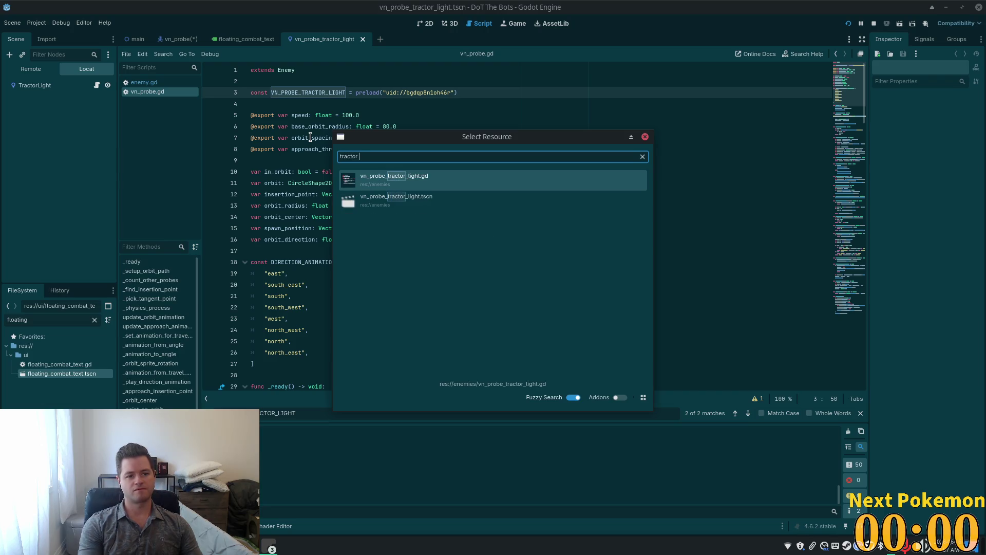
pyautogui.click(384, 201)
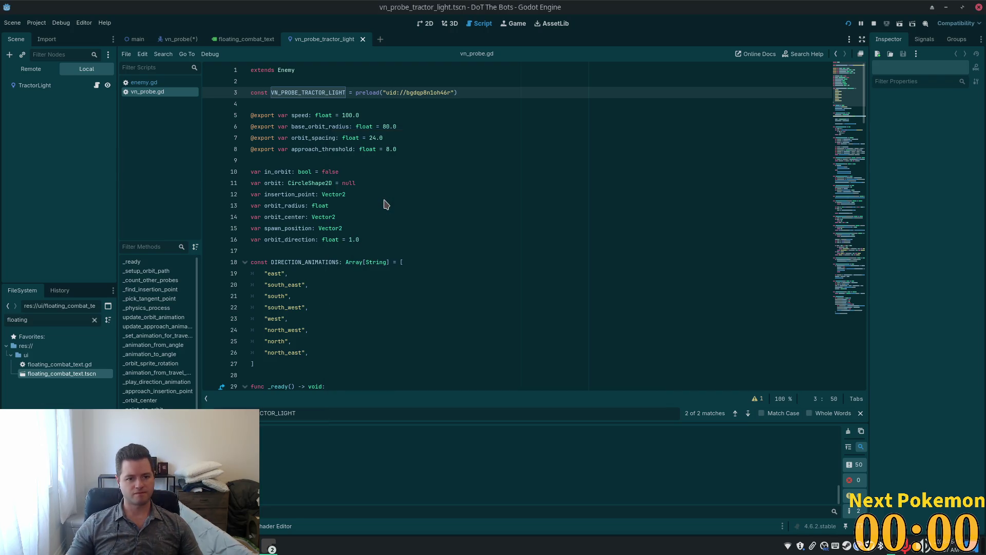
pyautogui.click(384, 200)
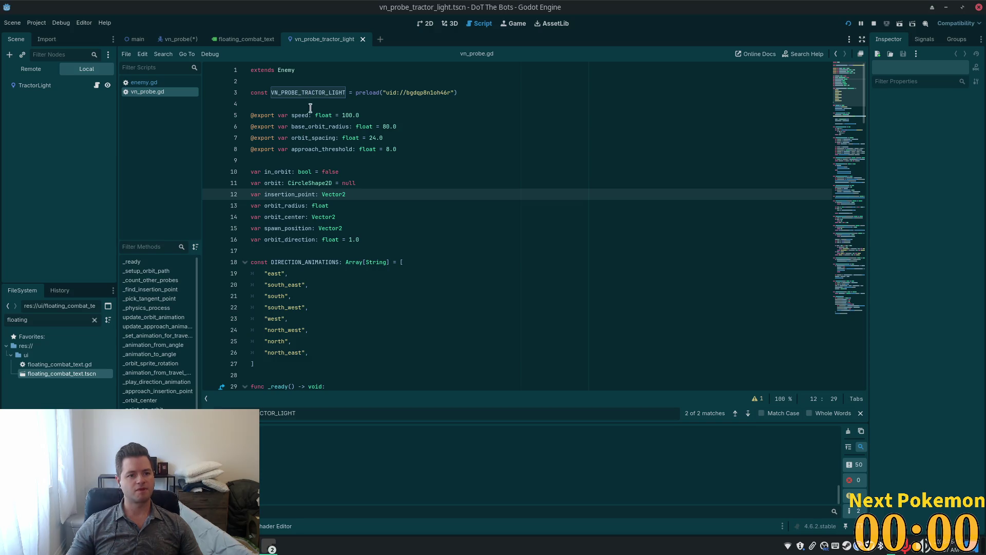
pyautogui.doubleClick(299, 92)
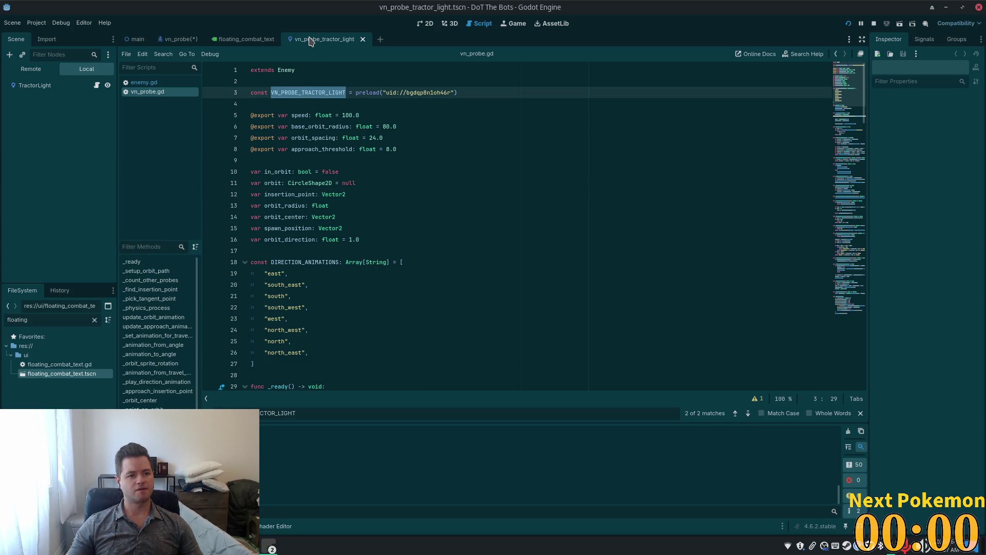
pyautogui.click(96, 86)
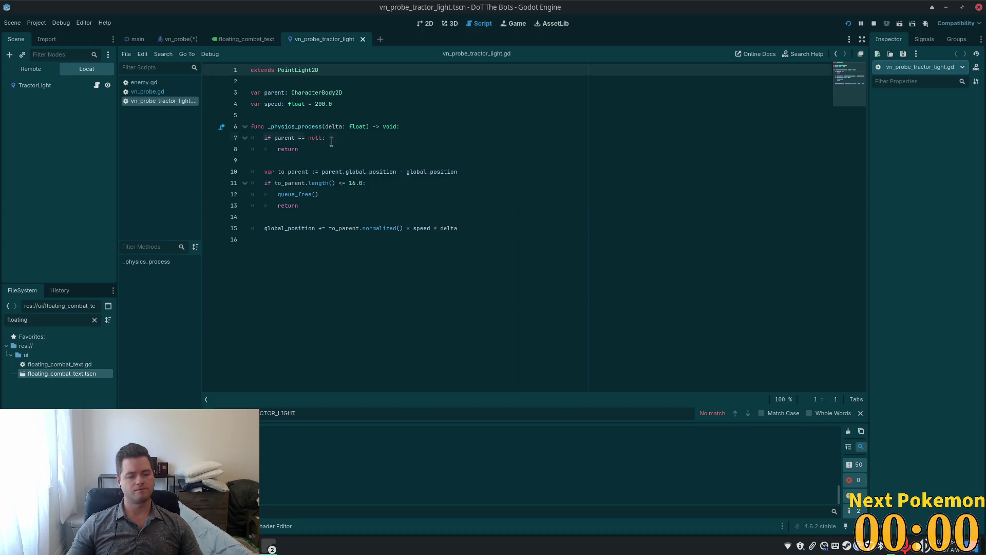
# Step: Replace queue_redraw() with queue_free() in the null-parent check, save, and run the game
pyautogui.click(297, 138)
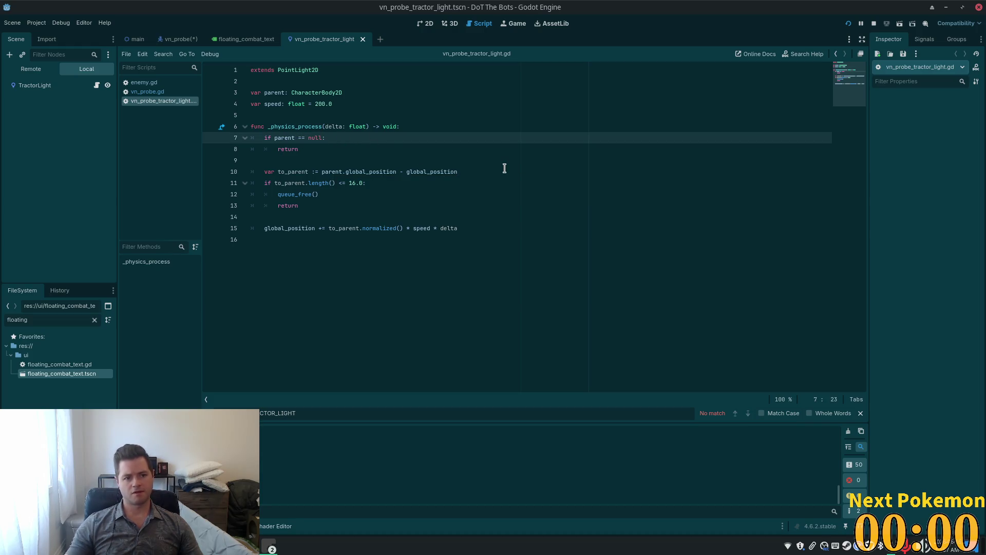
pyautogui.press('Return')
pyautogui.write('queue_r')
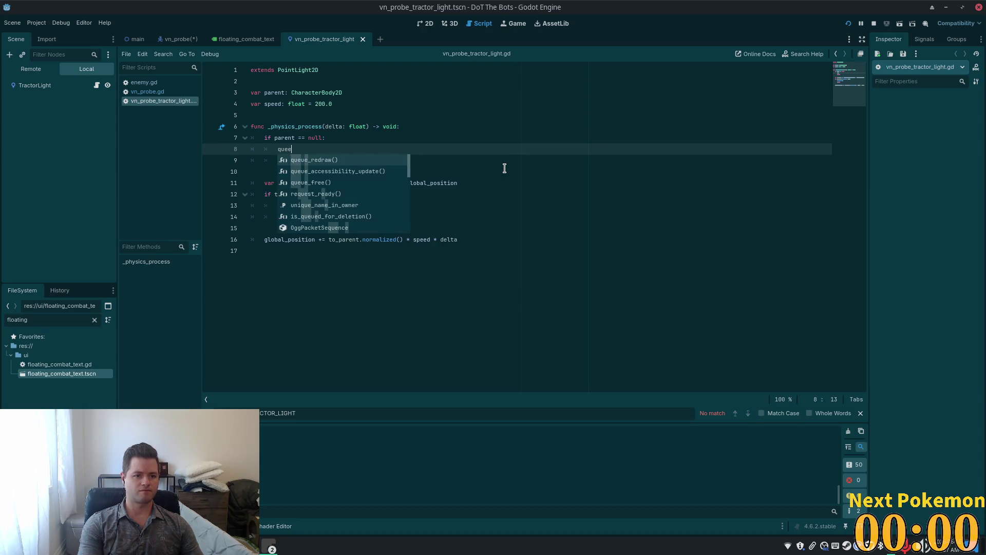
pyautogui.press('Return')
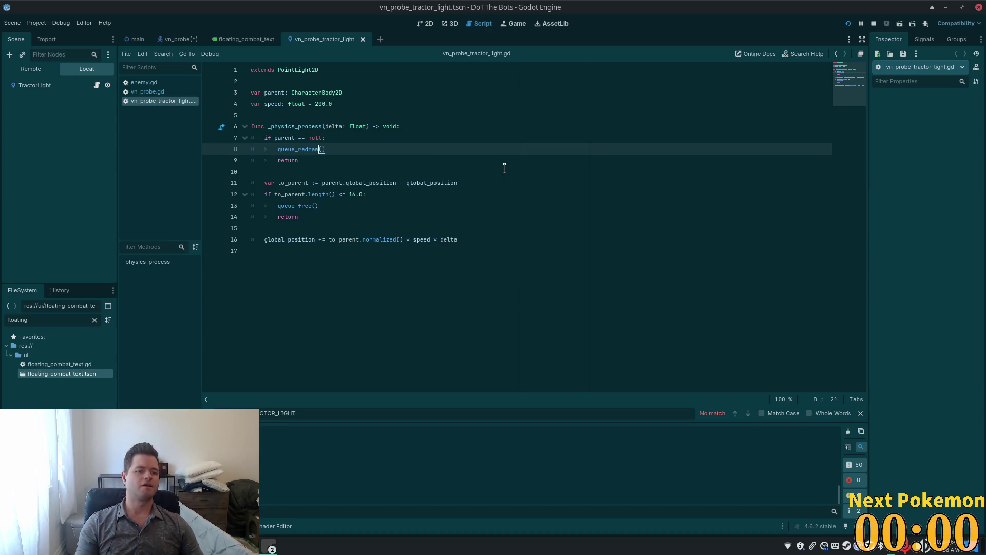
pyautogui.hotkey('shift', 'Home')
pyautogui.doubleClick(296, 205)
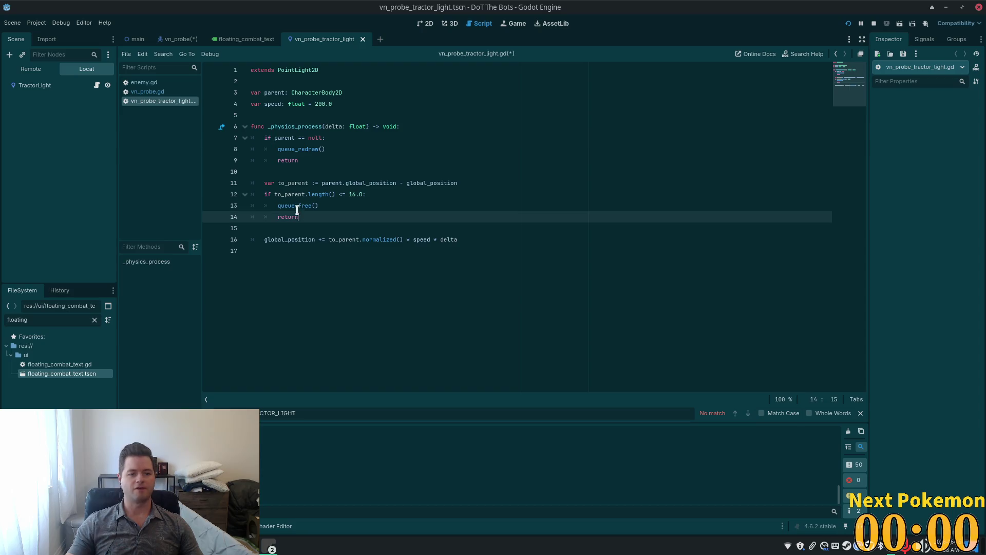
pyautogui.hotkey('ctrl', 'c')
pyautogui.doubleClick(300, 149)
pyautogui.hotkey('ctrl', 'v')
pyautogui.hotkey('ctrl', 's')
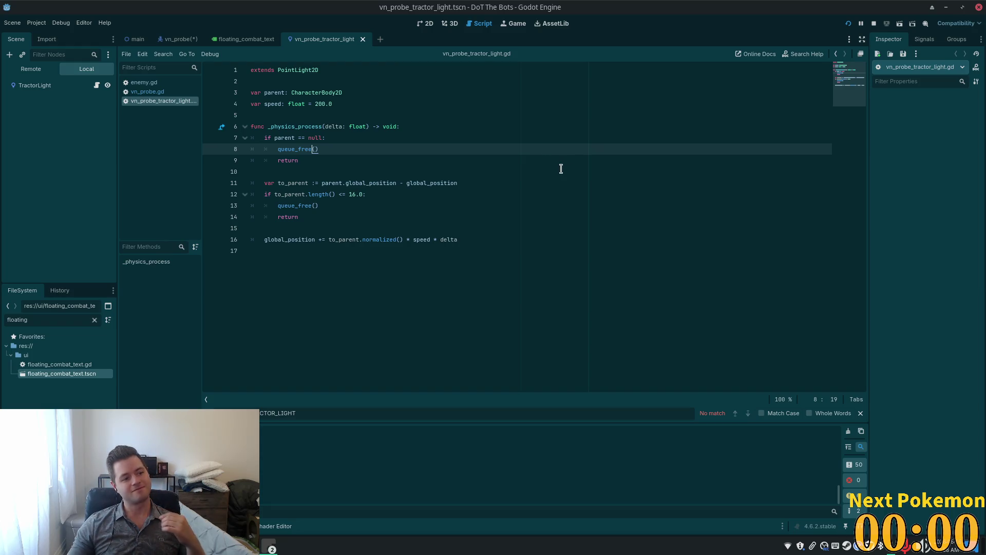
pyautogui.click(462, 163)
pyautogui.press('F5')
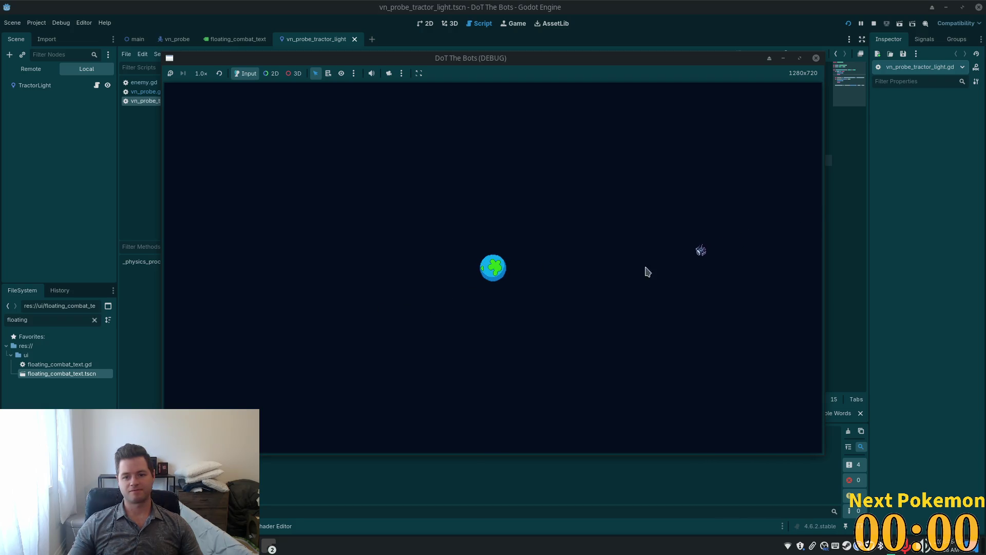
# Step: Damage two probes until the one near the planet is destroyed, then stop the game
pyautogui.click(678, 258)
pyautogui.click(629, 272)
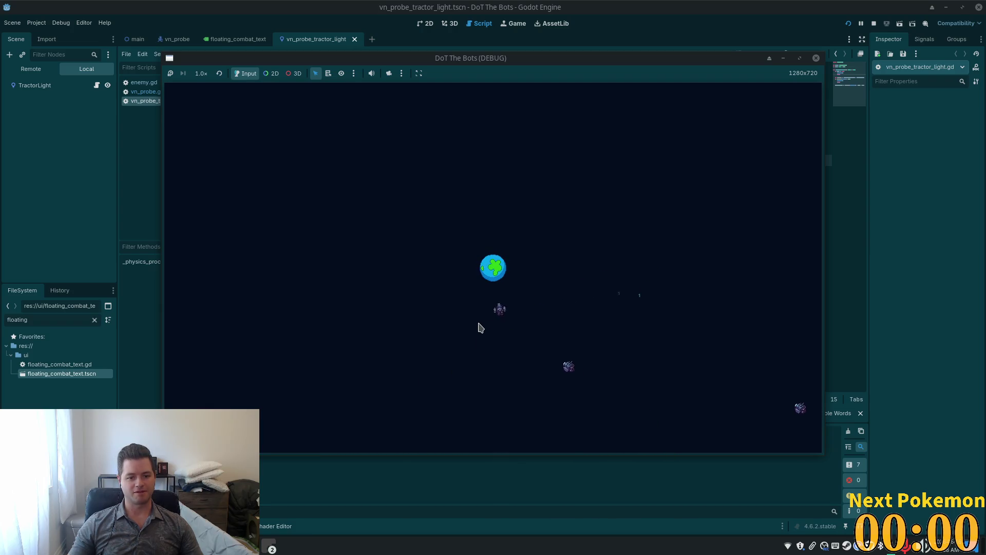
pyautogui.click(470, 309)
pyautogui.click(463, 295)
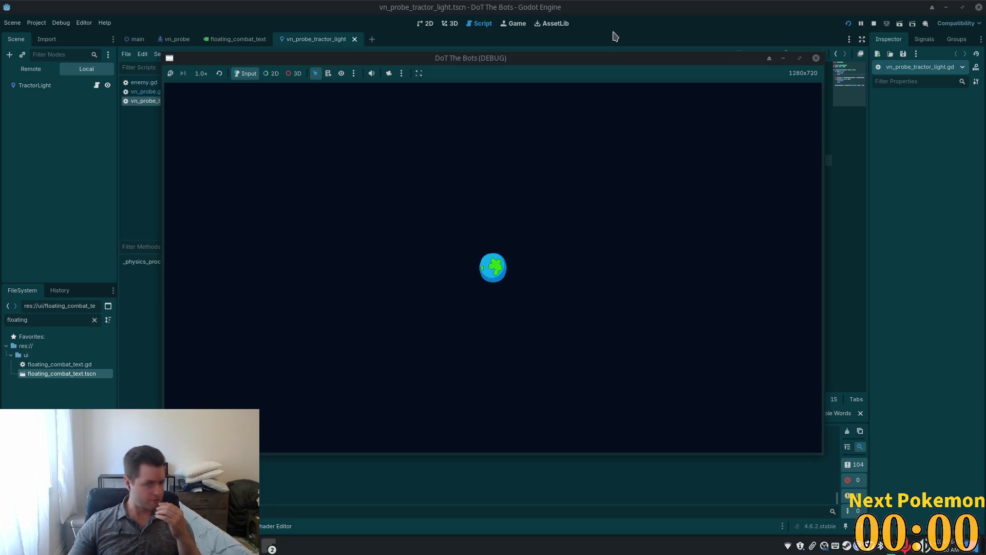
pyautogui.press('F8')
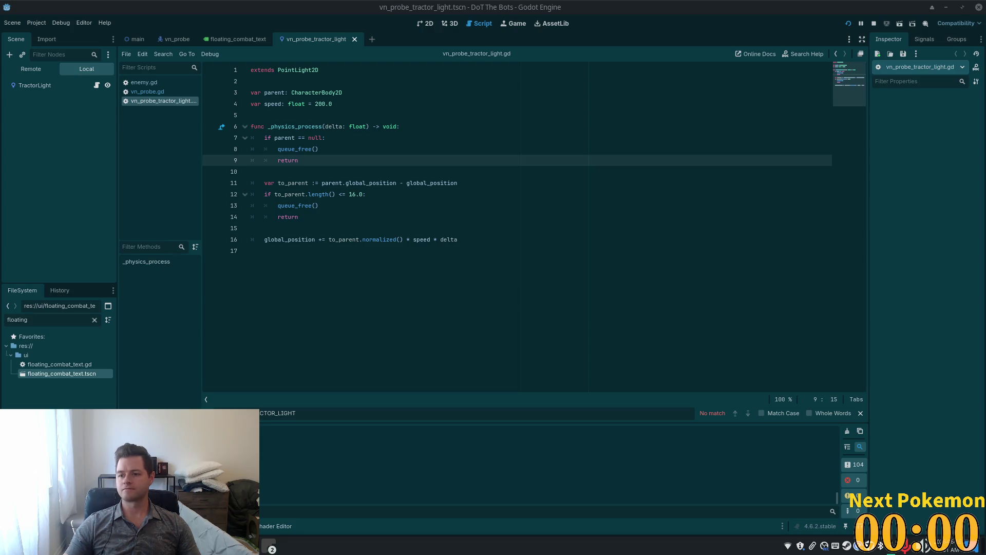
pyautogui.click(299, 205)
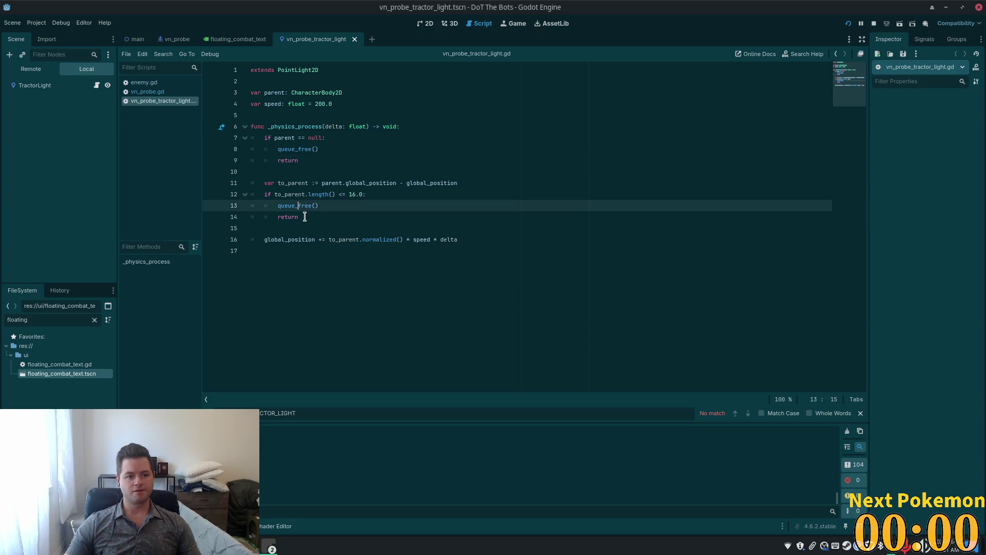
pyautogui.doubleClick(303, 205)
pyautogui.click(321, 217)
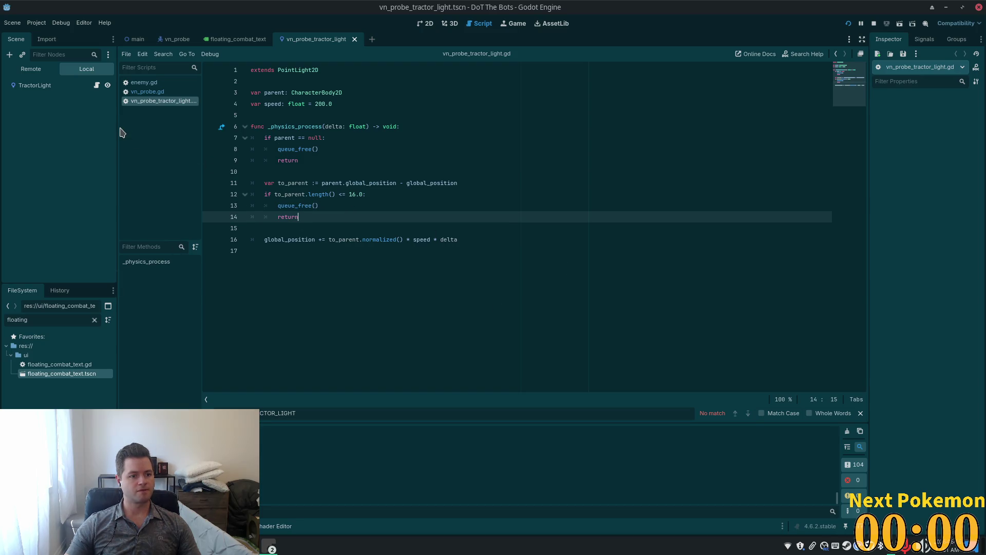
pyautogui.moveTo(116, 127); pyautogui.dragTo(104, 128)
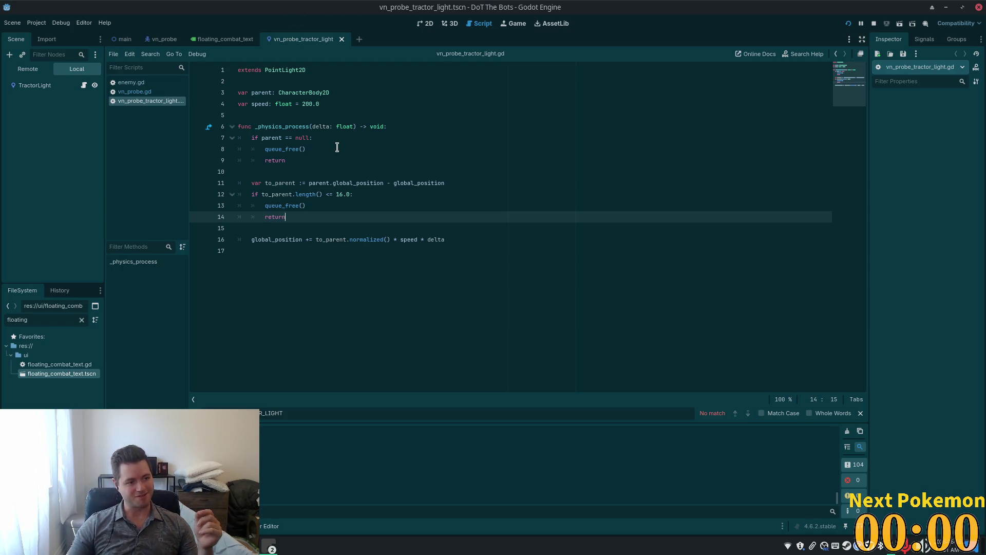
# Step: Review the null-check, return and distance-check lines of vn_probe_tractor_light.gd, then switch to main.tscn
pyautogui.click(349, 197)
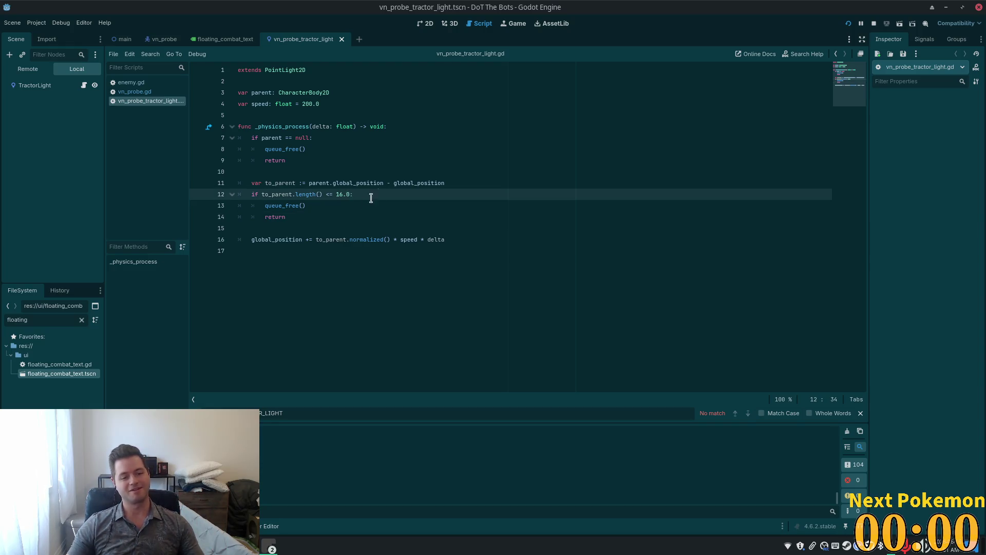
pyautogui.click(401, 164)
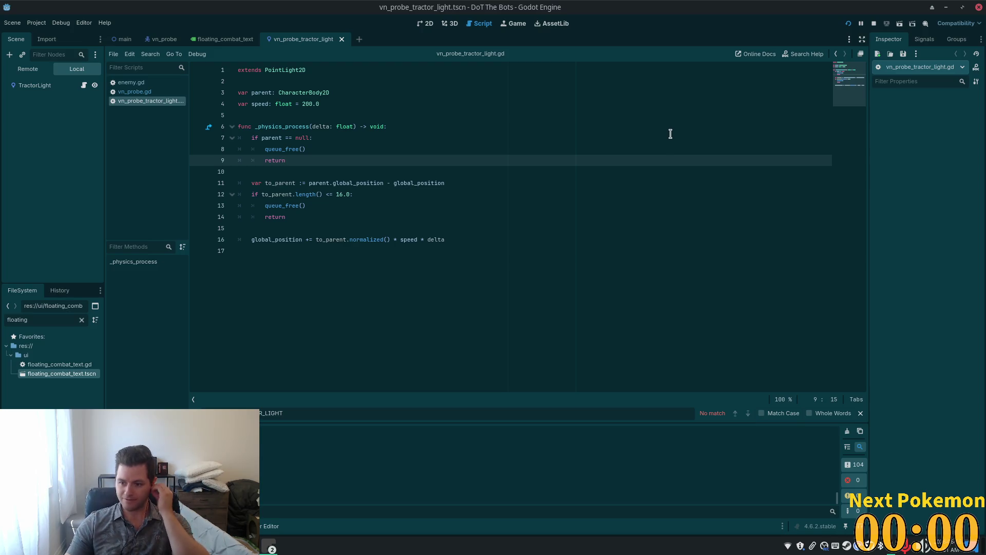
pyautogui.click(433, 94)
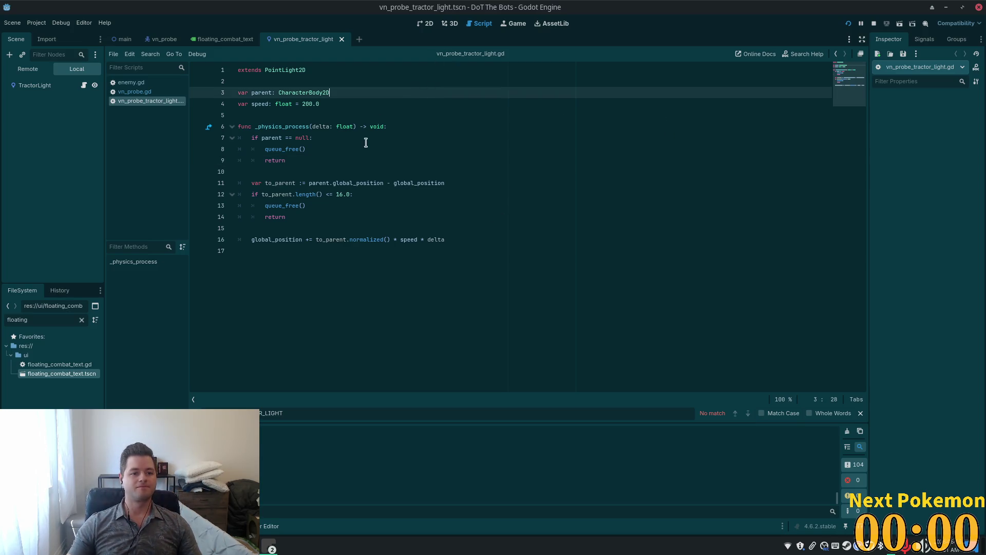
pyautogui.click(361, 148)
pyautogui.click(380, 195)
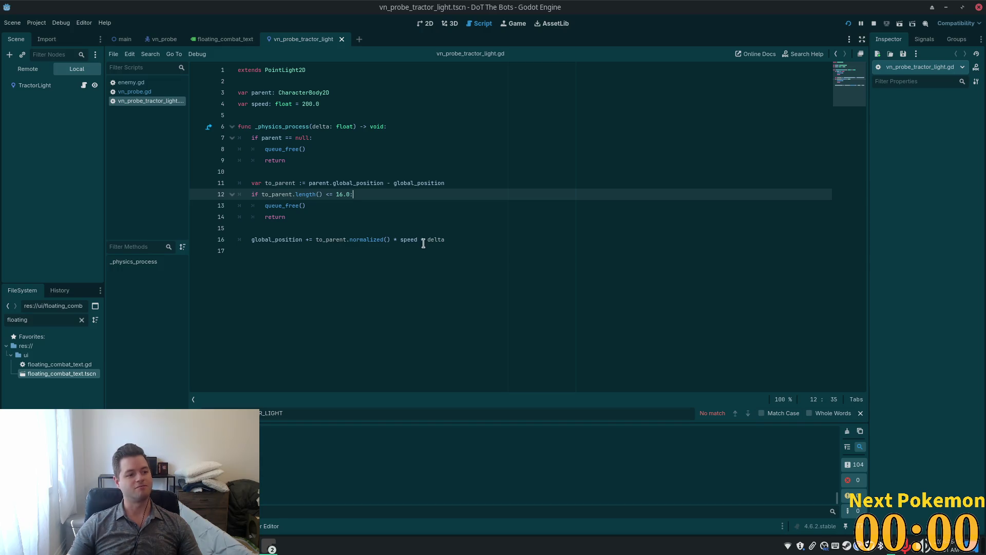
pyautogui.moveTo(419, 239)
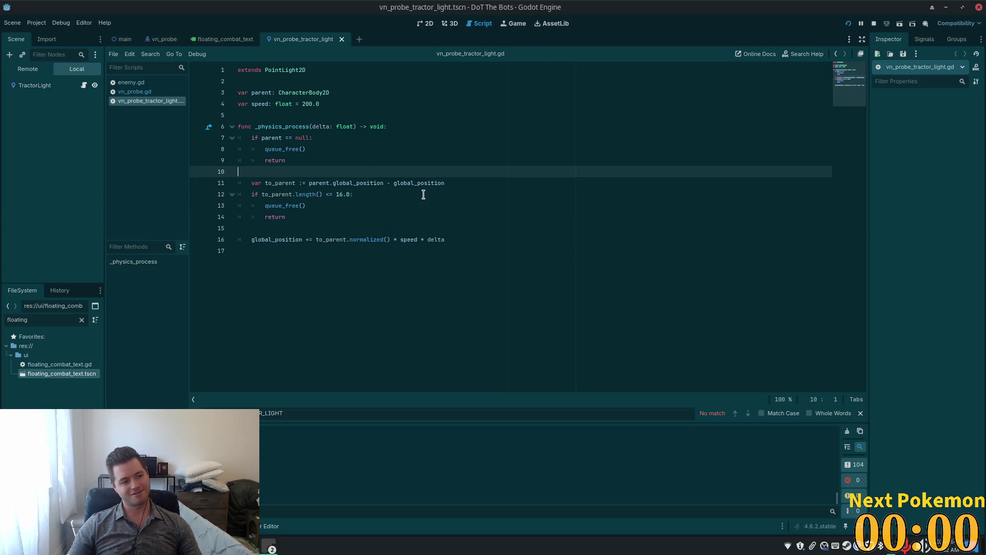
pyautogui.click(363, 174)
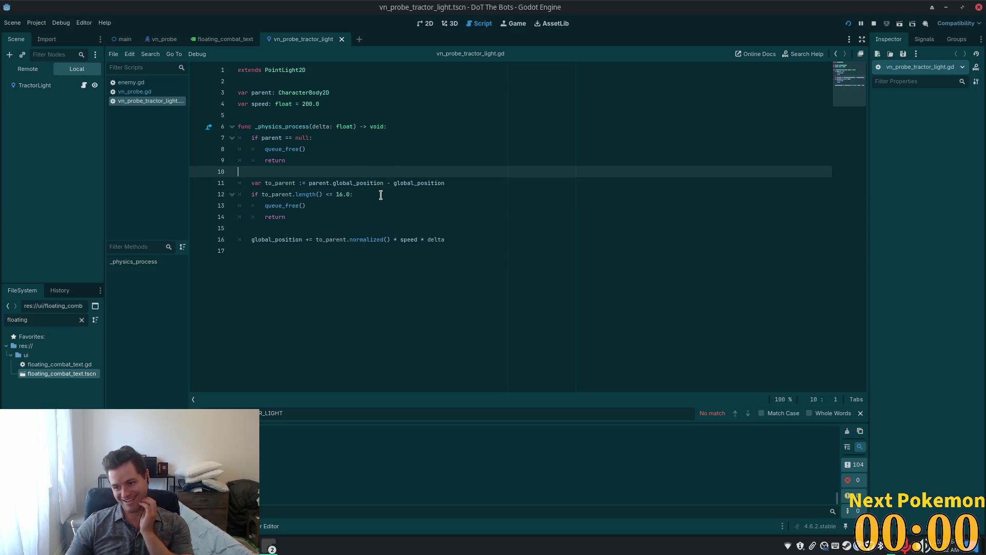
pyautogui.click(261, 162)
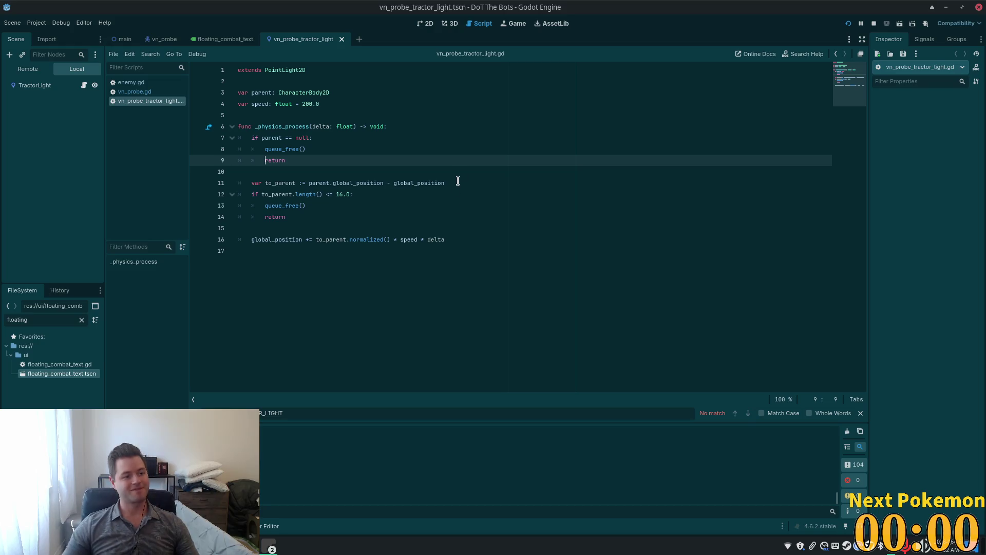
pyautogui.click(462, 161)
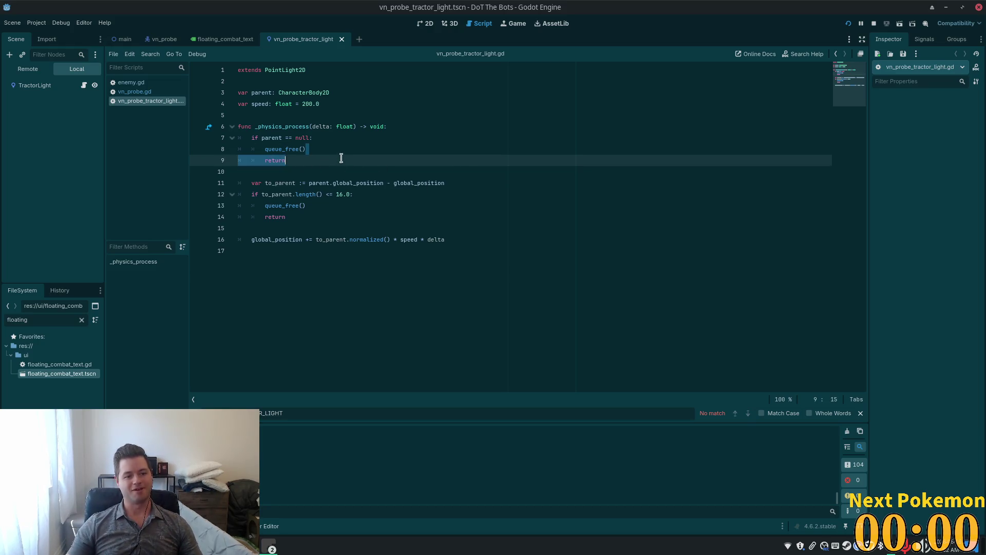
pyautogui.click(317, 138)
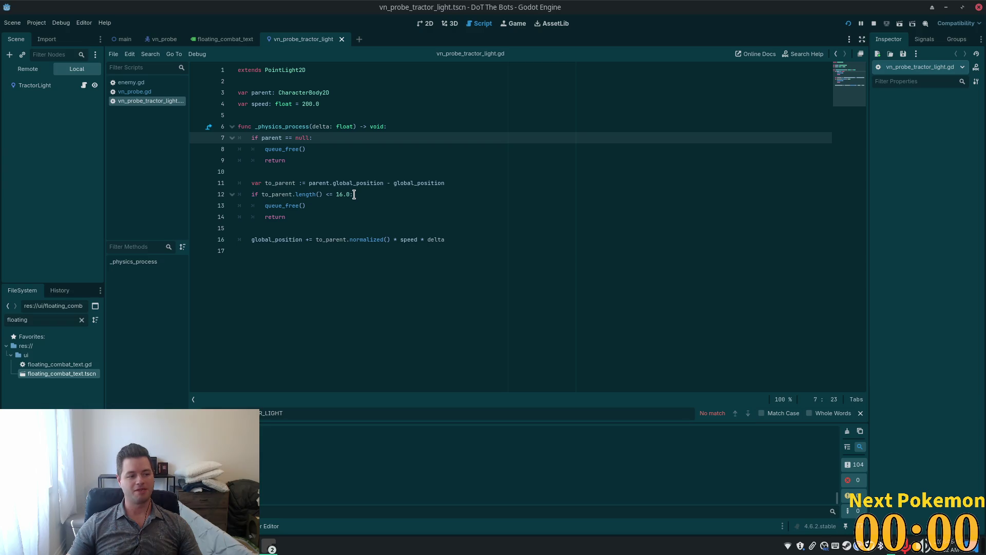
pyautogui.click(408, 183)
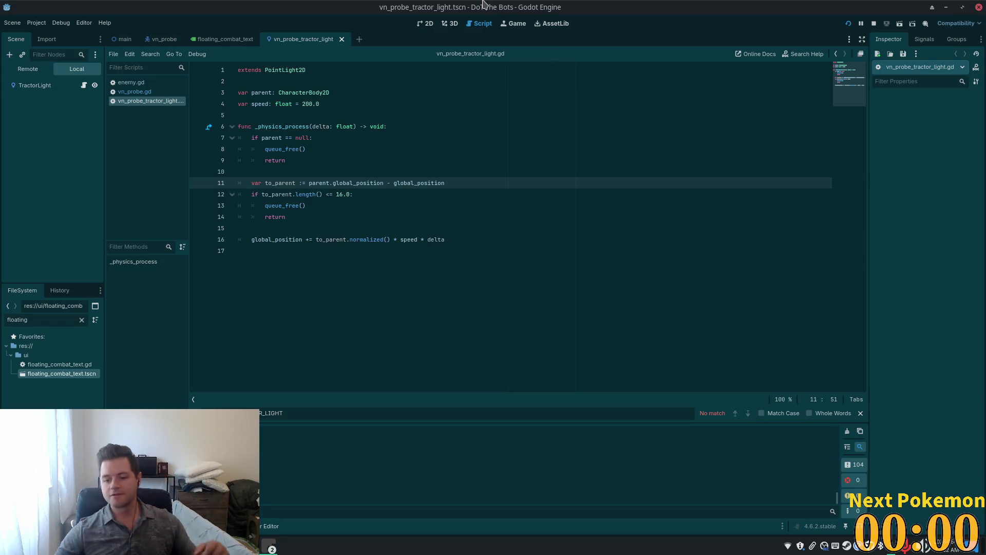
pyautogui.click(459, 181)
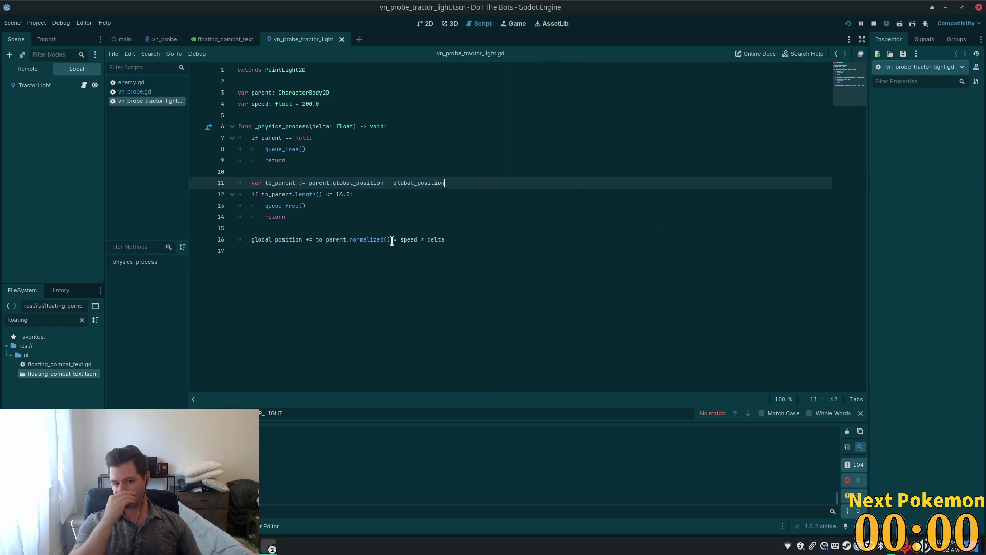
pyautogui.click(124, 39)
# Step: In the 2D view, show the HUD, expand PanelSkillTree and select VBoxContainerTier0
pyautogui.click(427, 23)
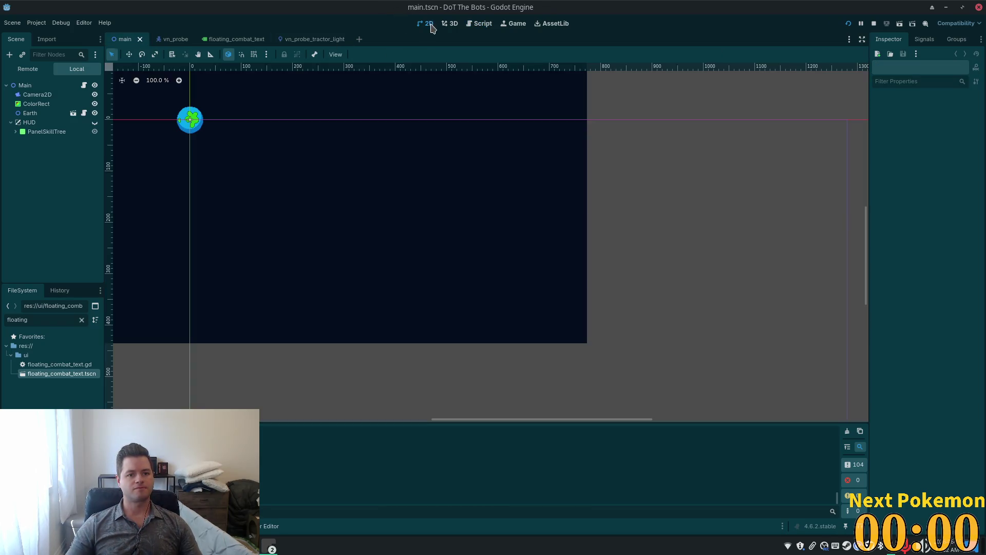
pyautogui.scroll(-2, 634, 269)
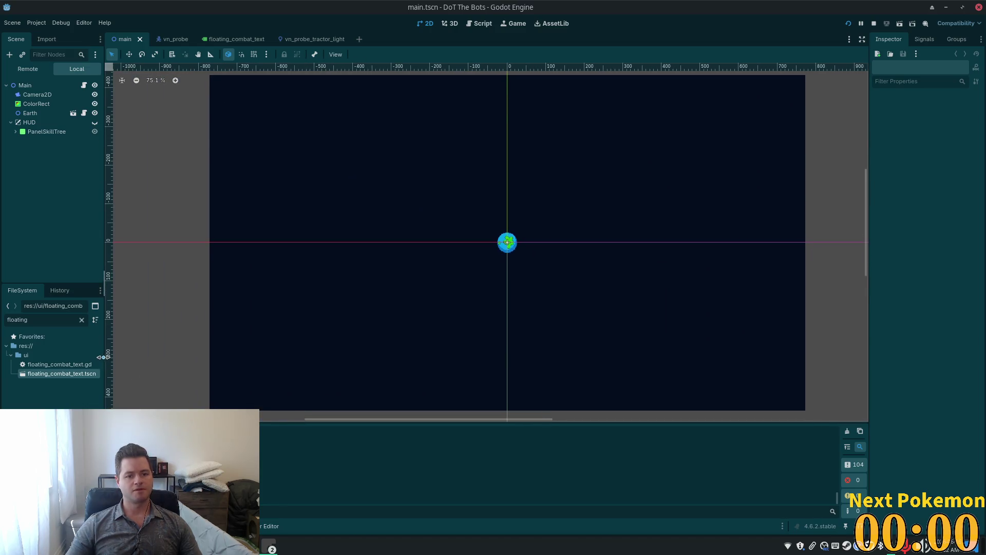
pyautogui.click(94, 122)
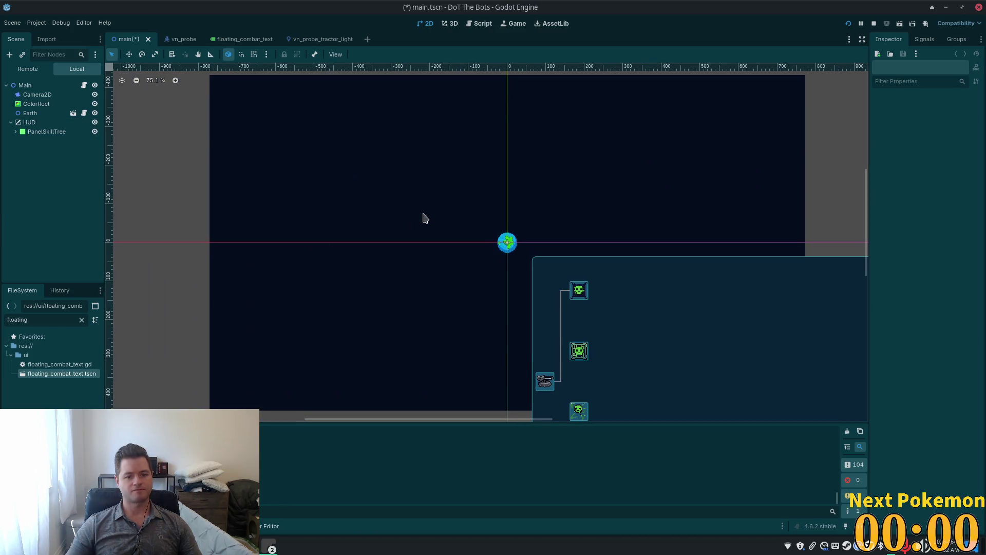
pyautogui.scroll(-3, 416, 221)
pyautogui.scroll(-2, 318, 332)
pyautogui.scroll(4, 595, 294)
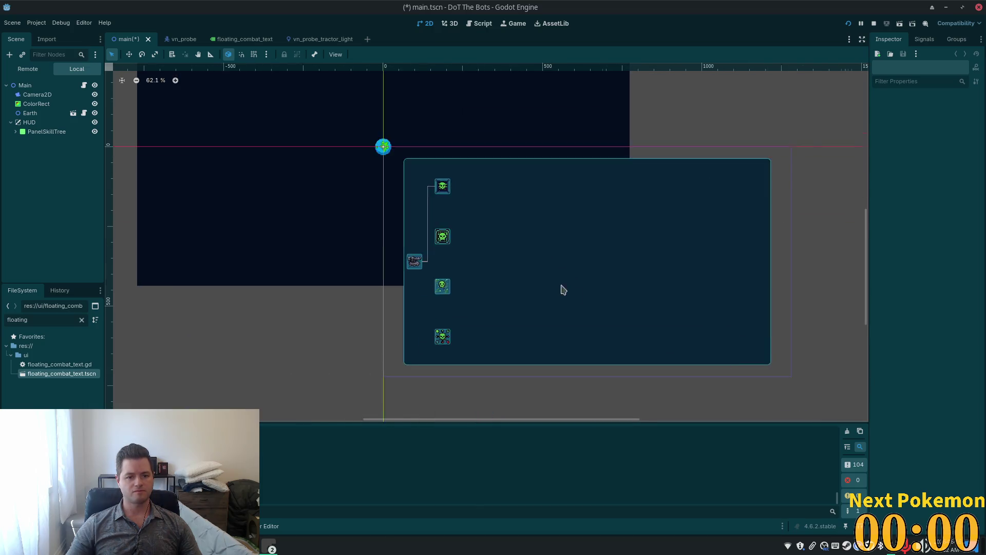
pyautogui.scroll(2, 600, 262)
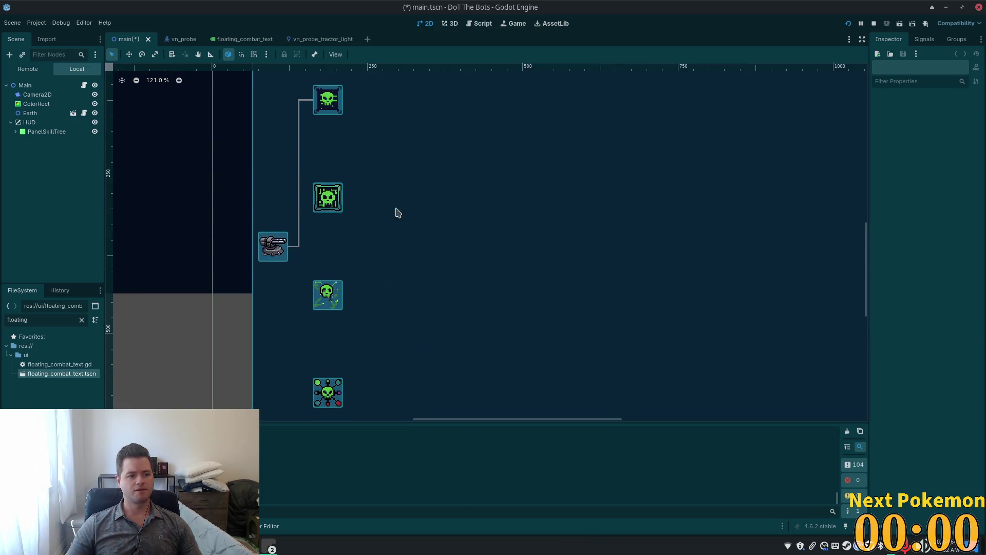
pyautogui.click(16, 132)
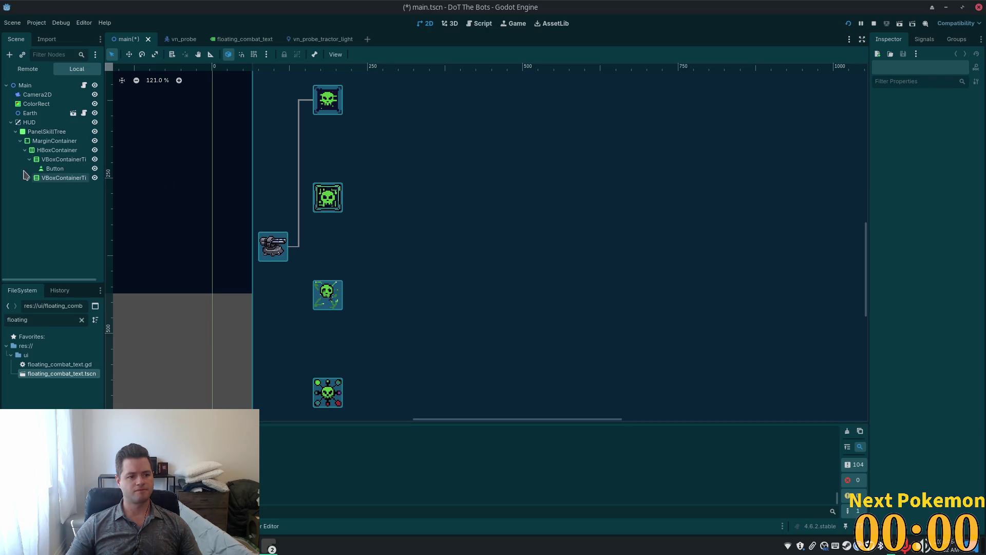
pyautogui.click(51, 160)
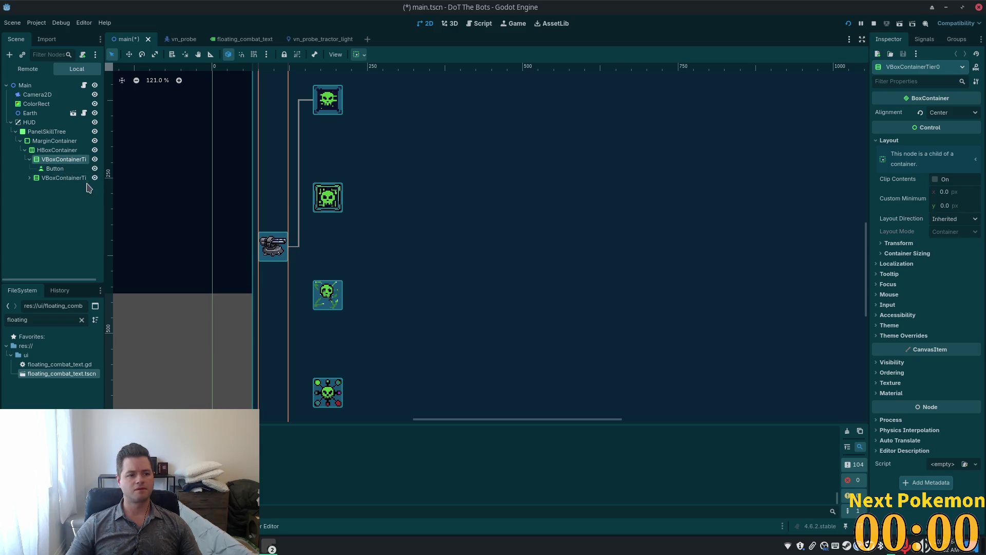
# Step: Inspect the first upgrade button's Line2D connector and Branch Line setting, then select Button2
pyautogui.click(48, 170)
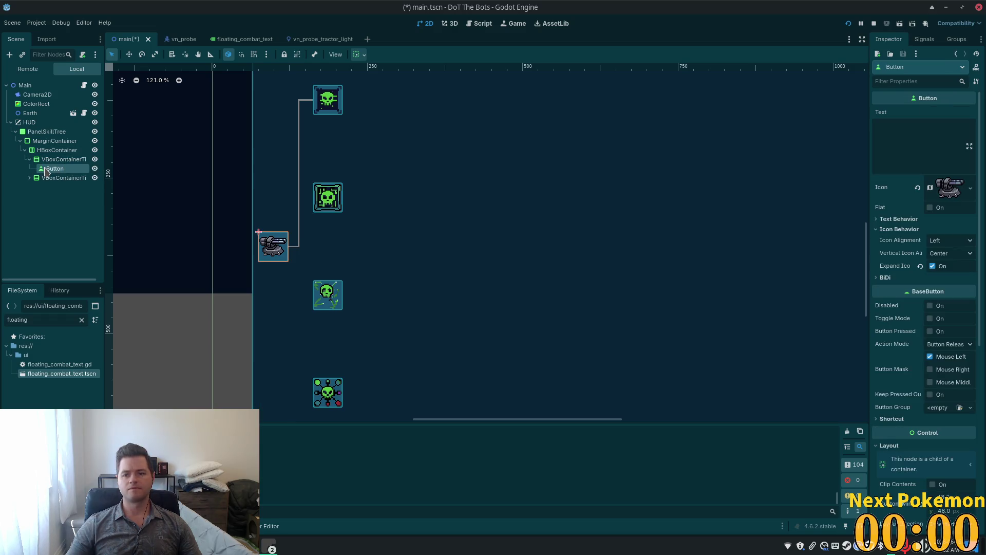
pyautogui.click(29, 178)
pyautogui.click(53, 196)
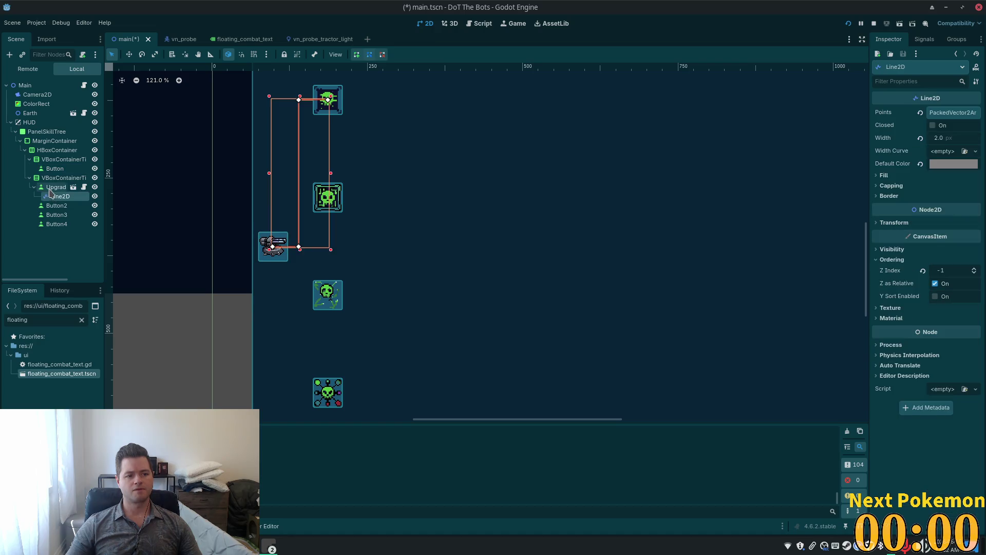
pyautogui.click(51, 188)
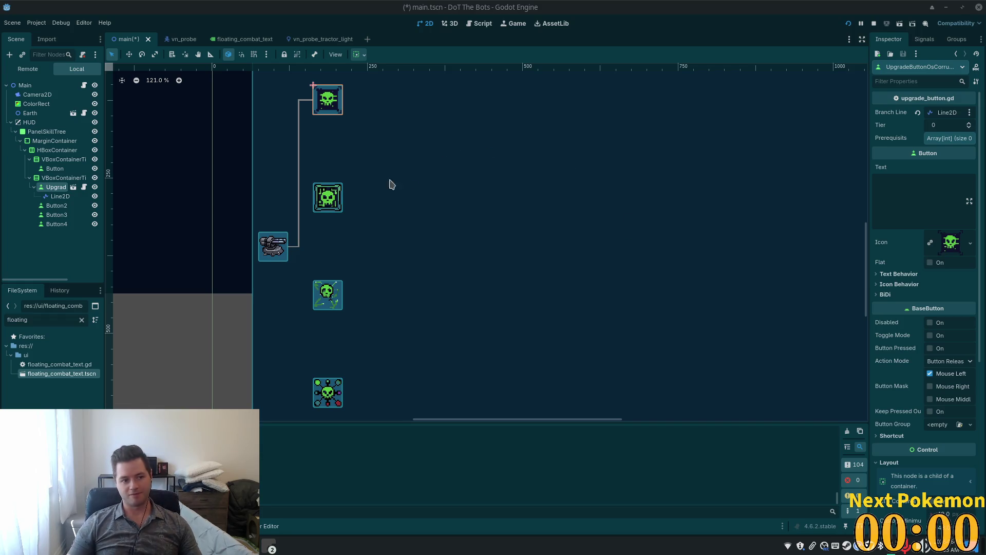
pyautogui.click(59, 196)
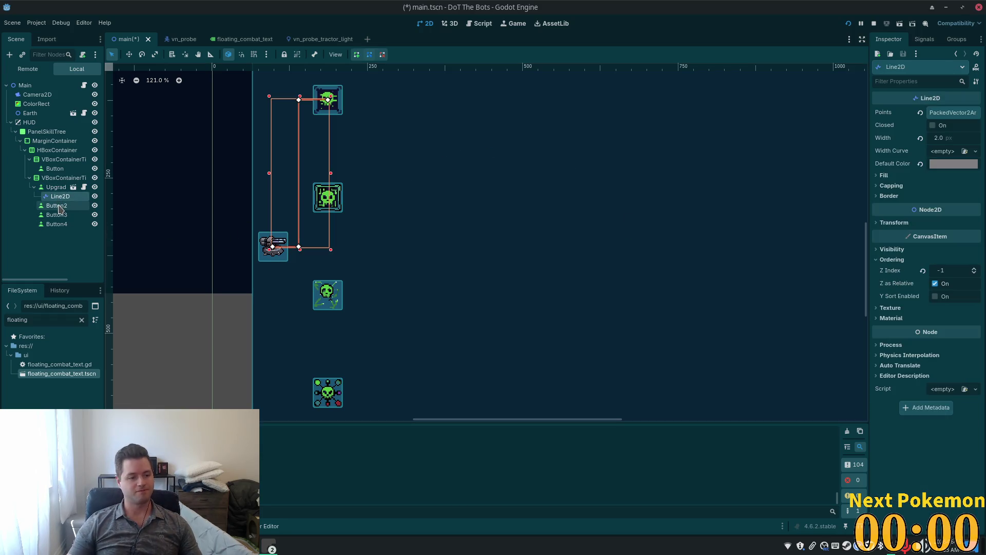
pyautogui.click(57, 205)
# Step: Add a Line2D child node under Button2 by searching 'line' in Create New Node
pyautogui.hotkey('ctrl', 'a')
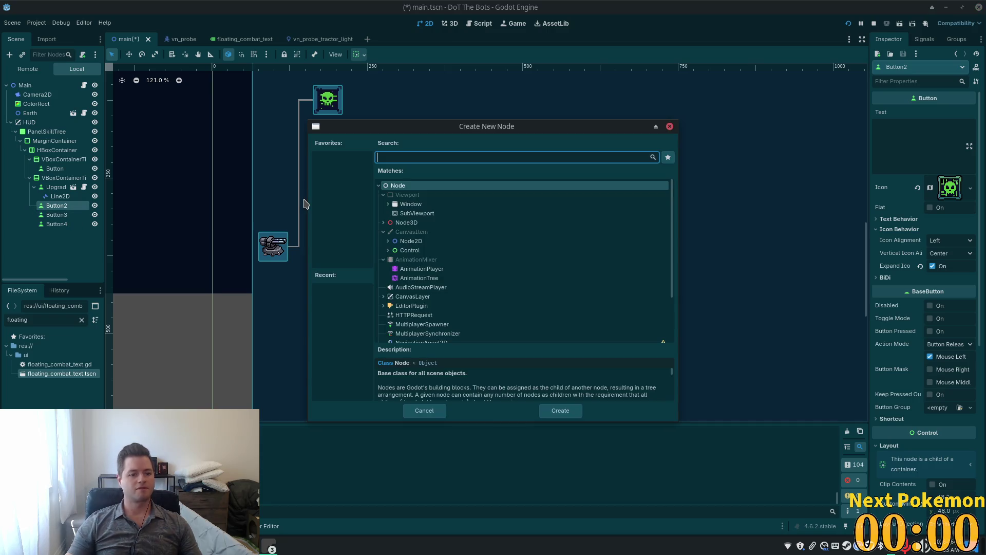
pyautogui.write('line')
pyautogui.press('Return')
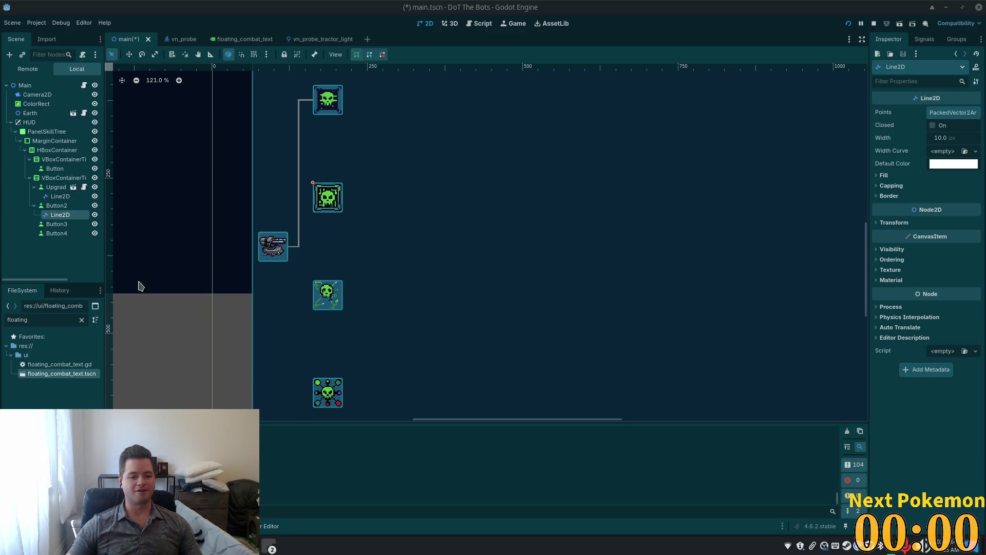
# Step: Compare the new line's empty Points list with the first connector's four points
pyautogui.scroll(2, 270, 240)
pyautogui.scroll(2, 244, 277)
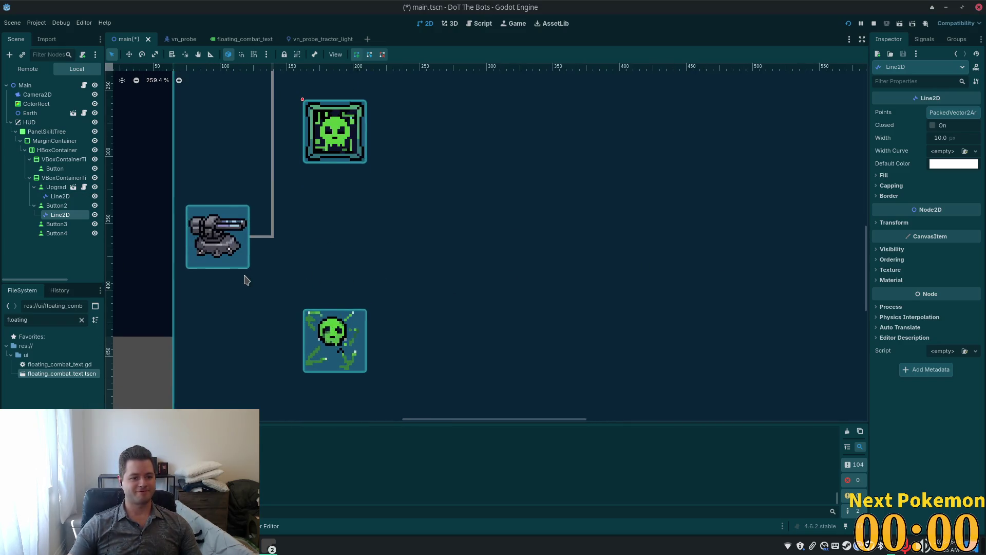
pyautogui.scroll(2, 226, 257)
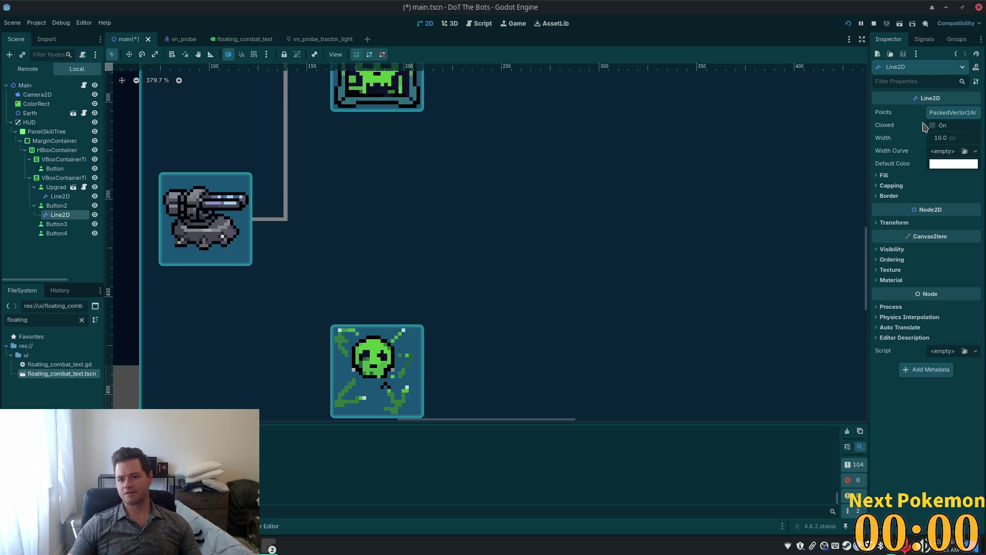
pyautogui.click(943, 116)
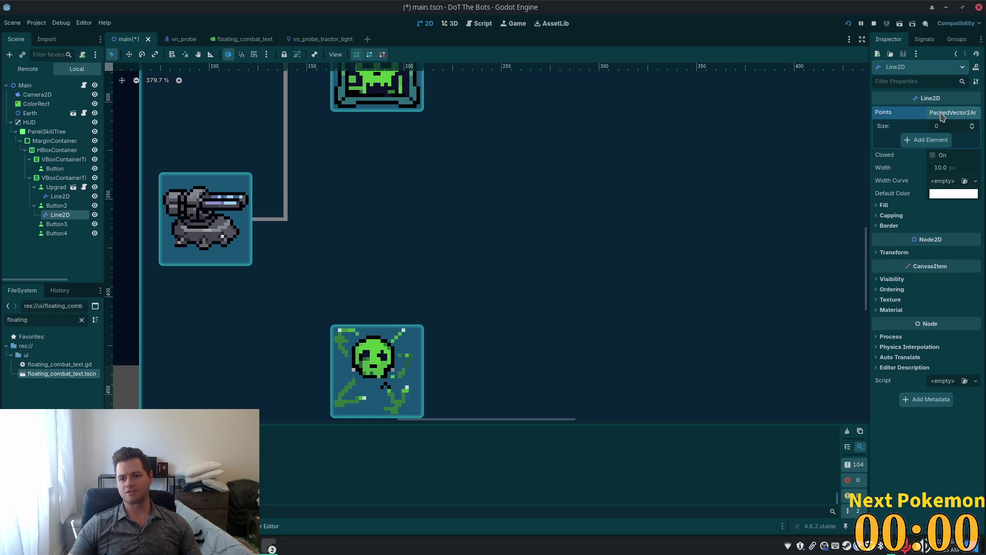
pyautogui.click(943, 117)
pyautogui.click(60, 196)
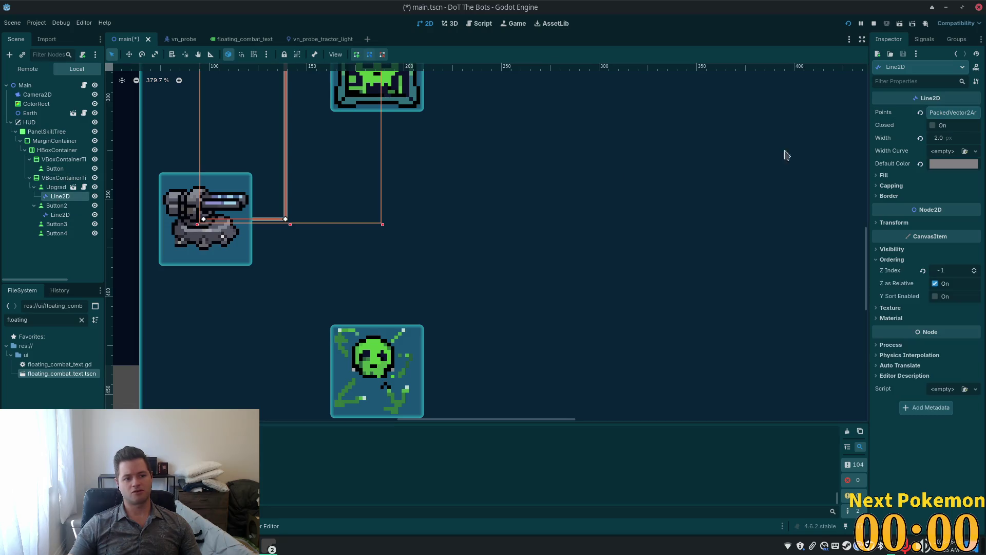
pyautogui.click(943, 114)
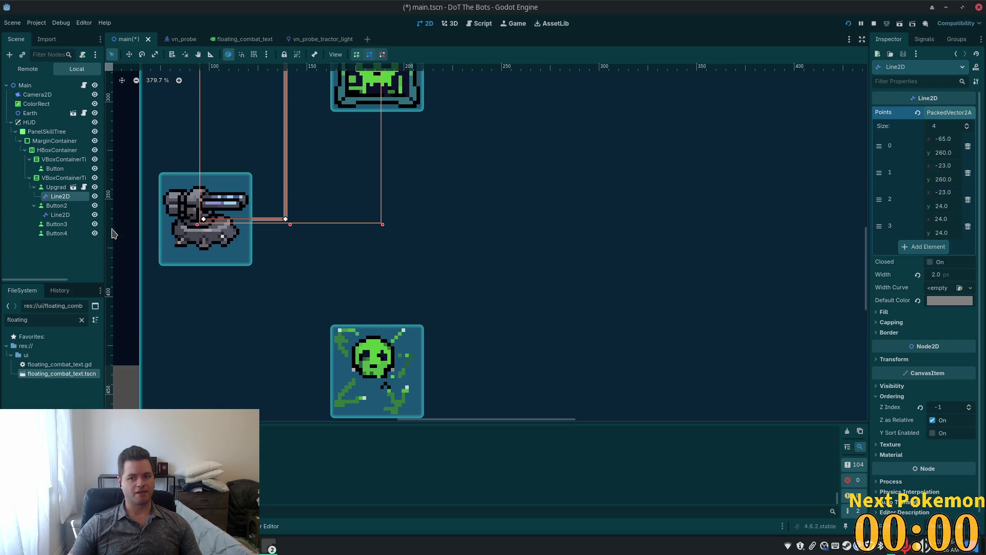
# Step: Paste the copied four points into the Points property of Button2's Line2D
pyautogui.click(64, 215)
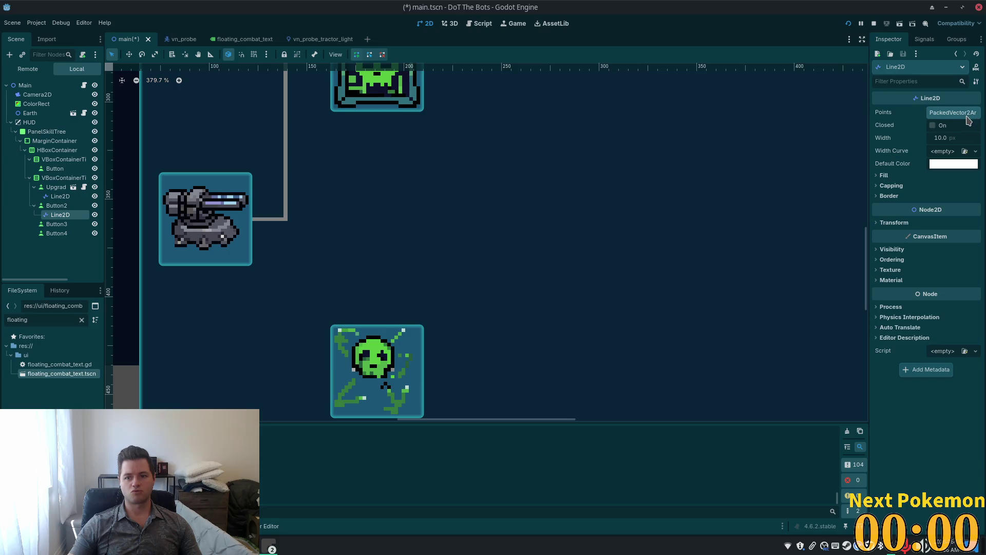
pyautogui.rightClick(886, 118)
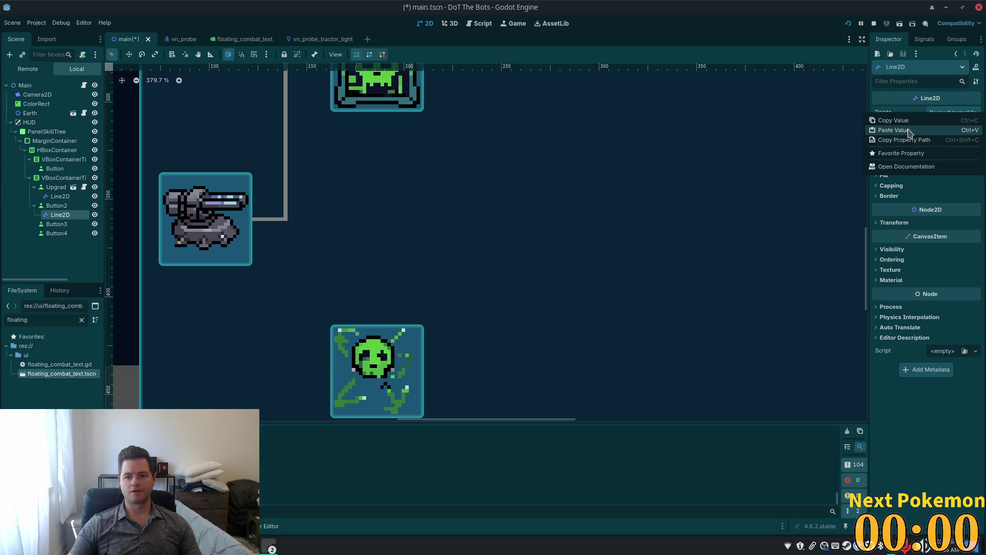
pyautogui.click(918, 135)
pyautogui.scroll(-8, 462, 224)
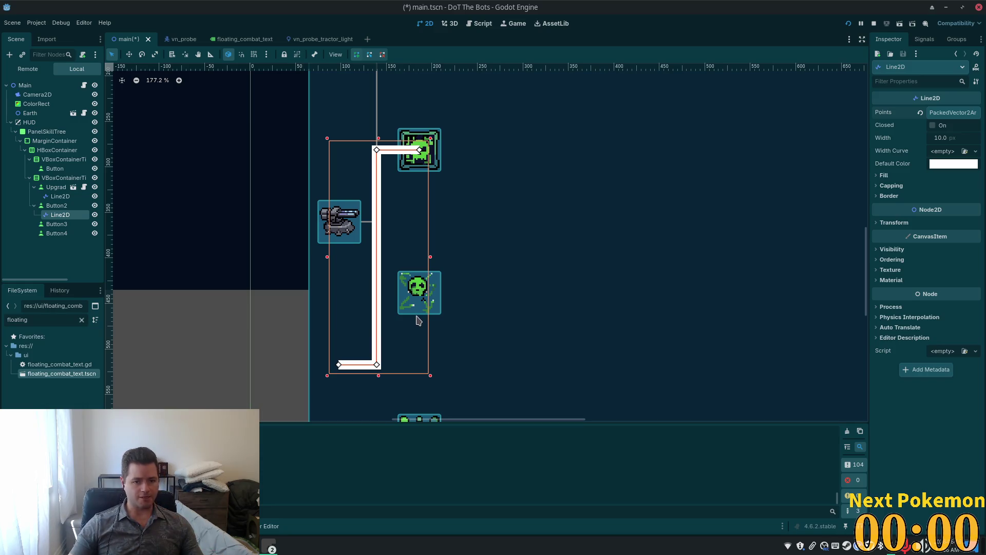
# Step: Undo the pasted points, delete Button2's Line2D, and paste a Line2D back under Button2
pyautogui.hotkey('ctrl', 'z')
pyautogui.click(57, 196)
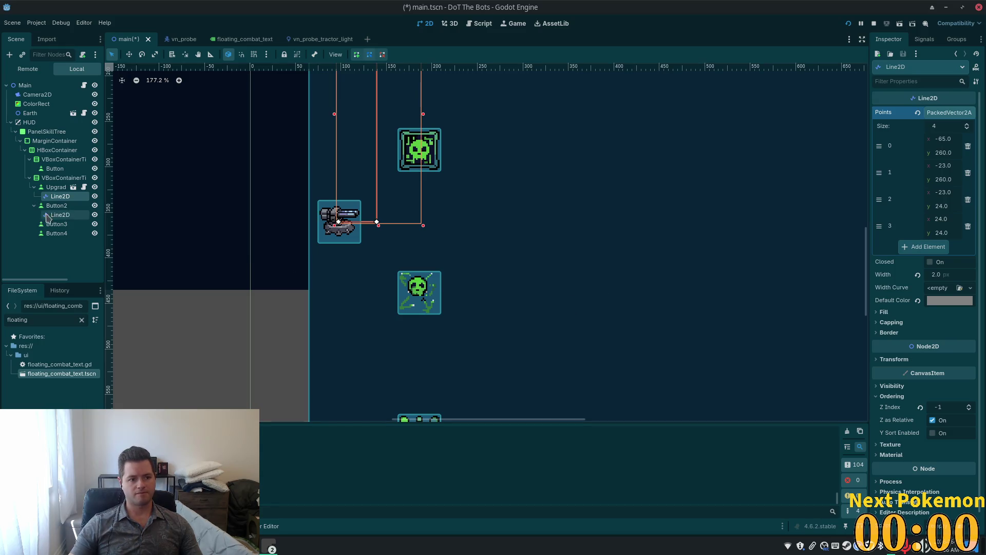
pyautogui.click(62, 215)
pyautogui.press('Delete')
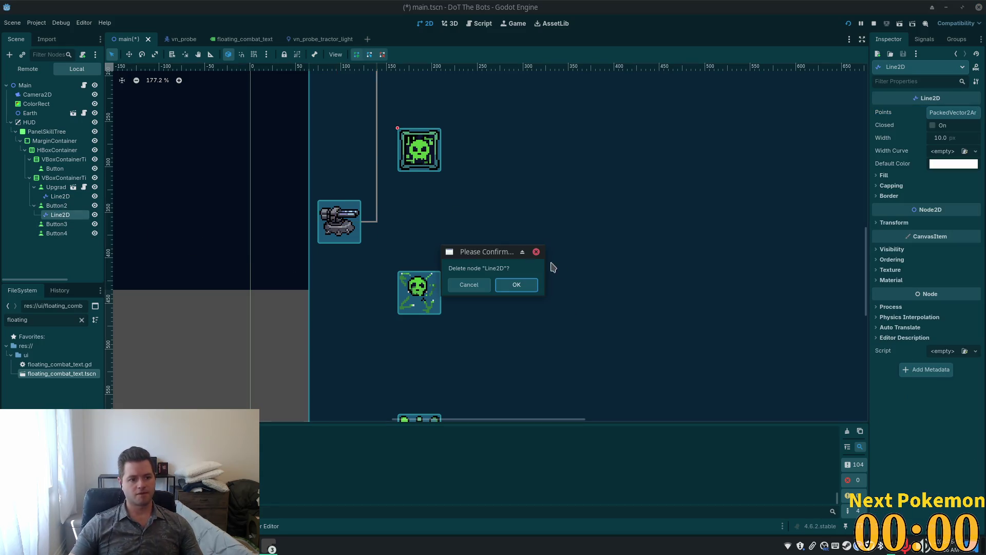
pyautogui.click(515, 284)
pyautogui.click(56, 206)
pyautogui.hotkey('ctrl', 'v')
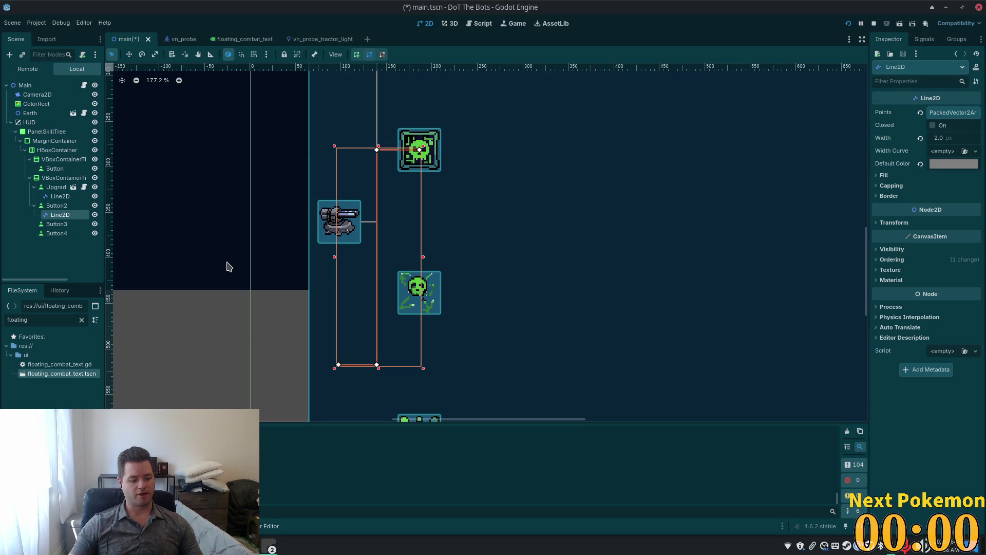
# Step: Move the connector line to the top of the tier and add its duplicate Line2D2
pyautogui.moveTo(60, 215)
pyautogui.mouseDown()
pyautogui.moveTo(69, 201)
pyautogui.moveTo(62, 183)
pyautogui.mouseUp()
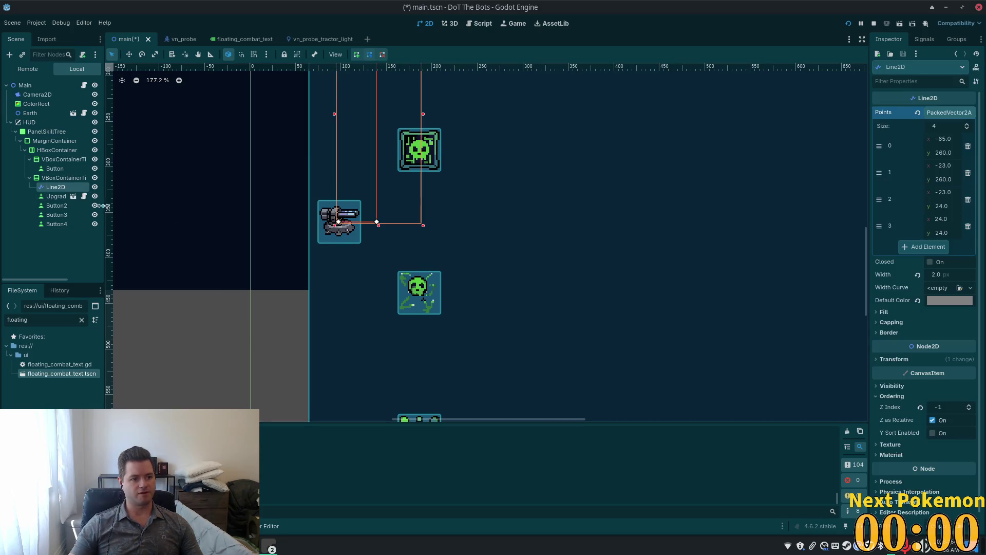
pyautogui.click(56, 205)
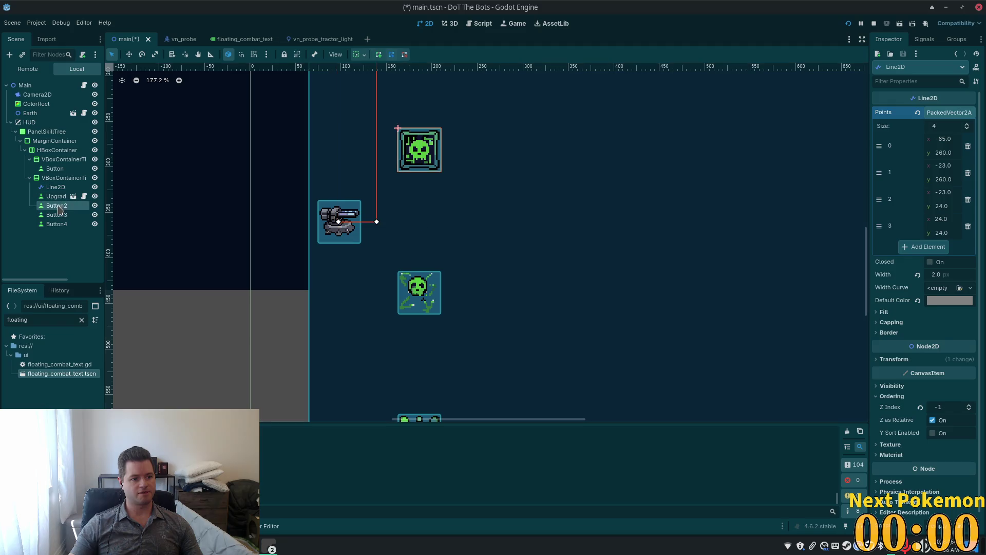
pyautogui.click(64, 178)
pyautogui.hotkey('ctrl', 'v')
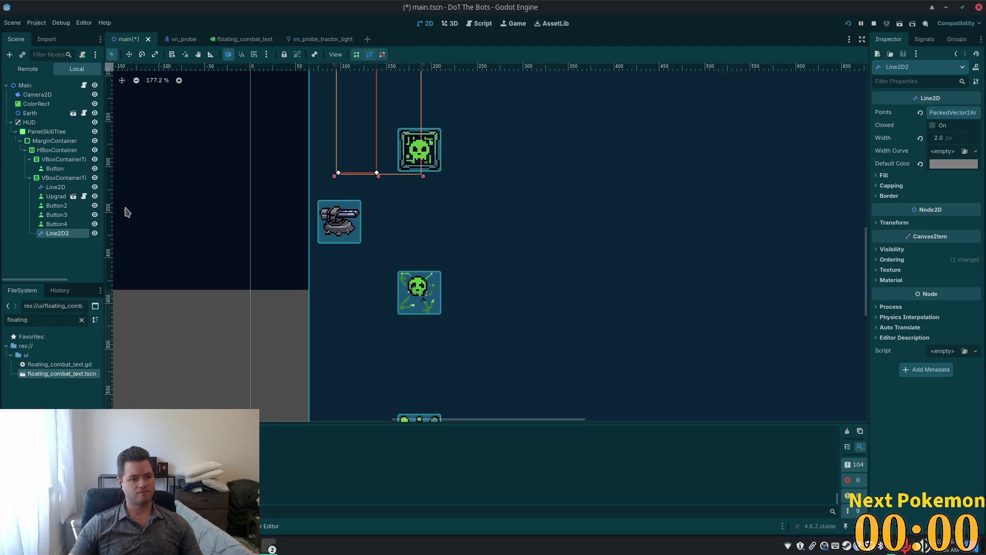
pyautogui.hotkey('ctrl', 'z')
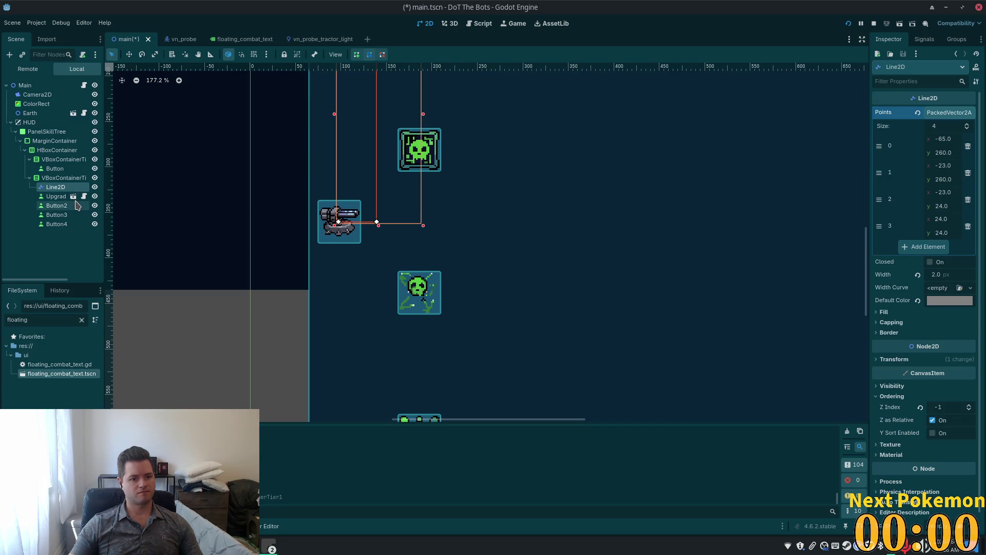
pyautogui.hotkey('ctrl', 'shift', 'z')
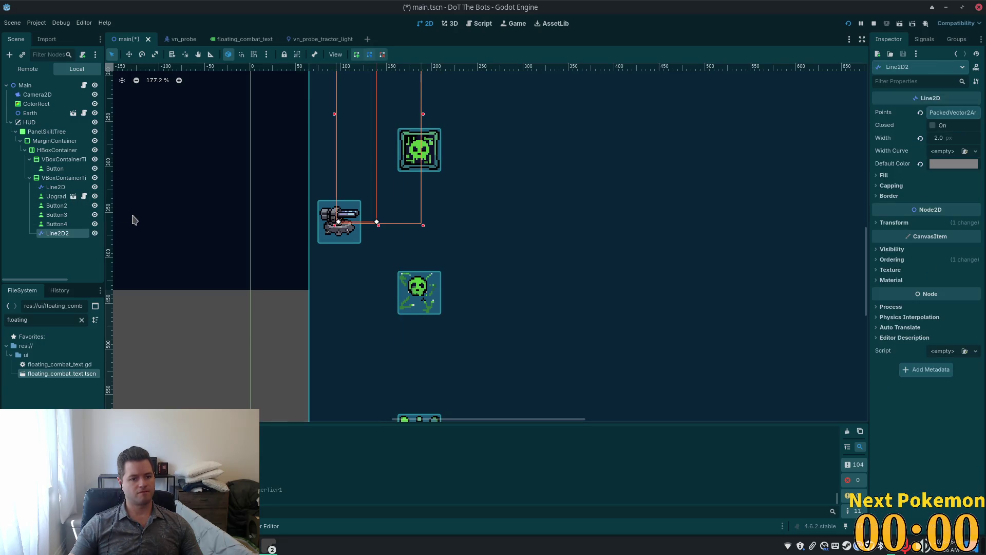
# Step: Drag Line2D2's bend point down toward the lower skull upgrades
pyautogui.scroll(-1, 550, 214)
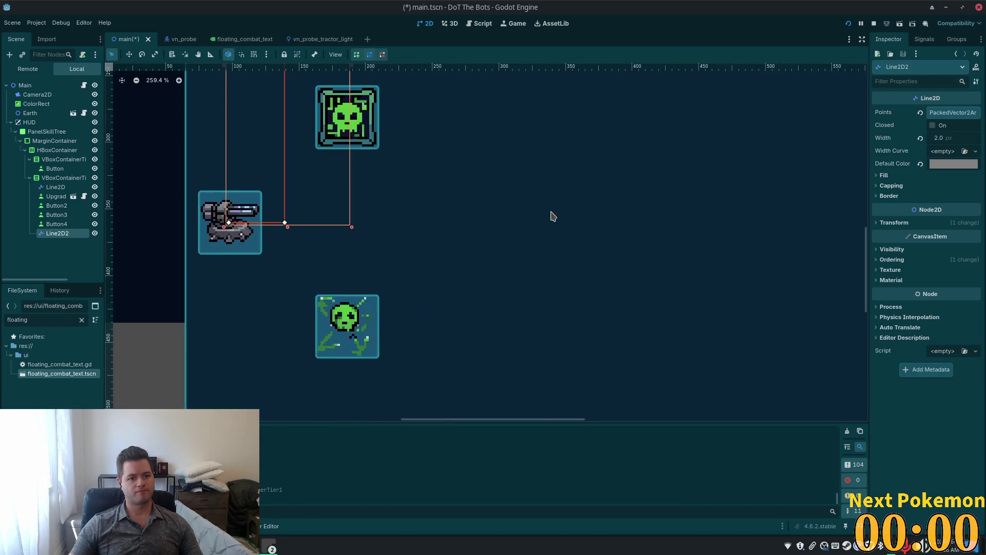
pyautogui.moveTo(554, 220); pyautogui.dragTo(555, 296)
pyautogui.moveTo(388, 105); pyautogui.dragTo(389, 362)
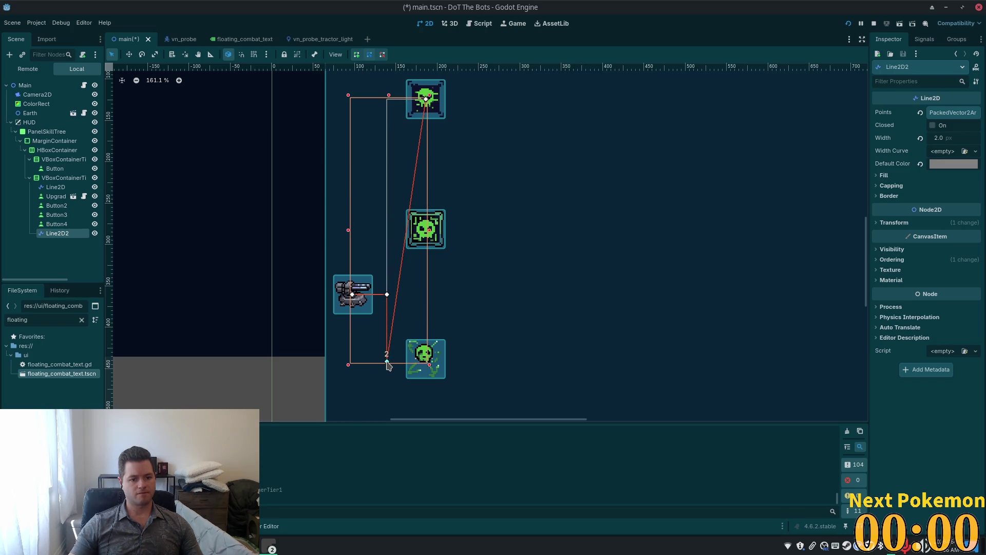
pyautogui.scroll(3, 506, 356)
pyautogui.scroll(1, 503, 352)
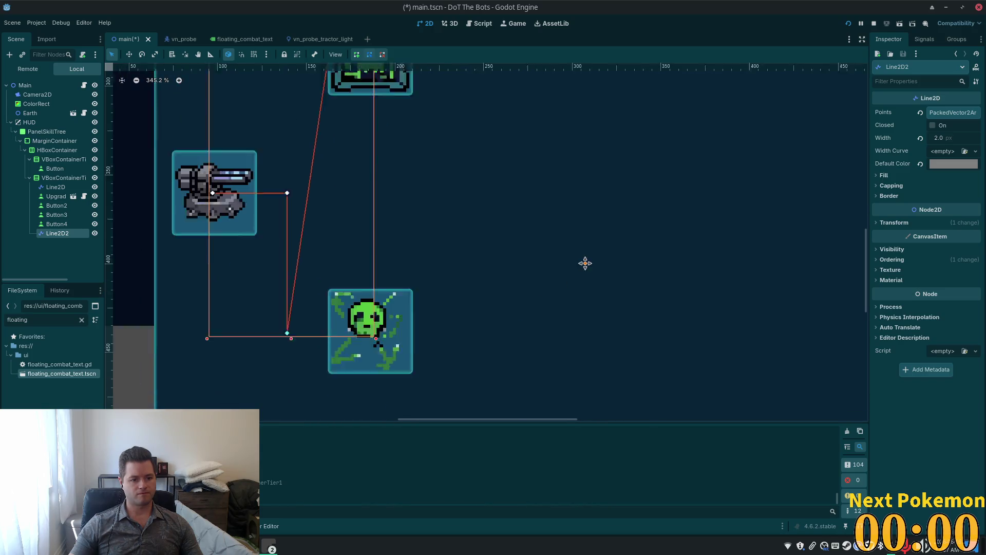
pyautogui.scroll(-2, 552, 204)
pyautogui.scroll(3, 535, 326)
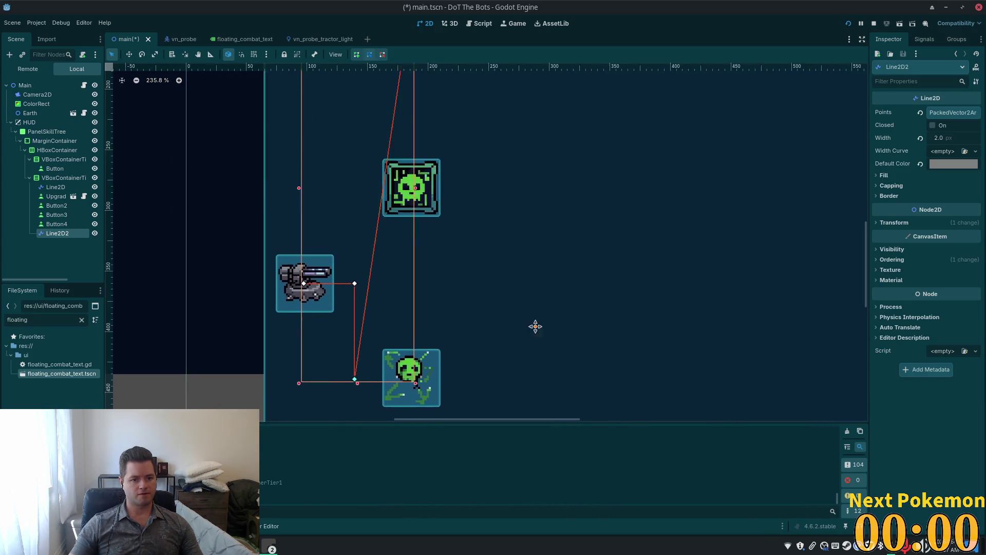
pyautogui.scroll(-3, 417, 167)
# Step: Reposition Line2D2's endpoints so it joins the turret to the skull just above
pyautogui.moveTo(399, 89); pyautogui.dragTo(410, 314)
pyautogui.scroll(-3, 534, 230)
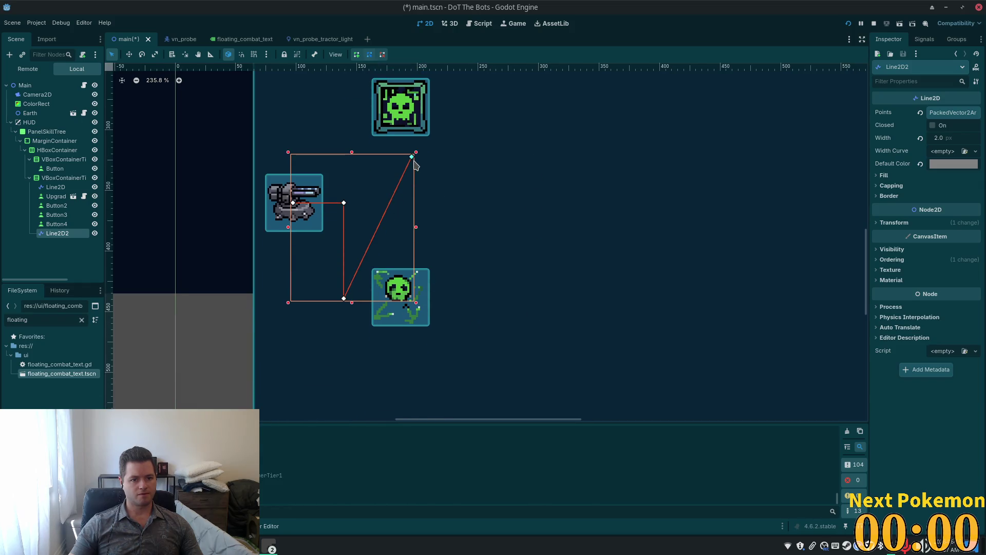
pyautogui.moveTo(413, 157)
pyautogui.mouseDown()
pyautogui.moveTo(405, 290)
pyautogui.moveTo(390, 137)
pyautogui.moveTo(493, 170)
pyautogui.moveTo(401, 109)
pyautogui.mouseUp()
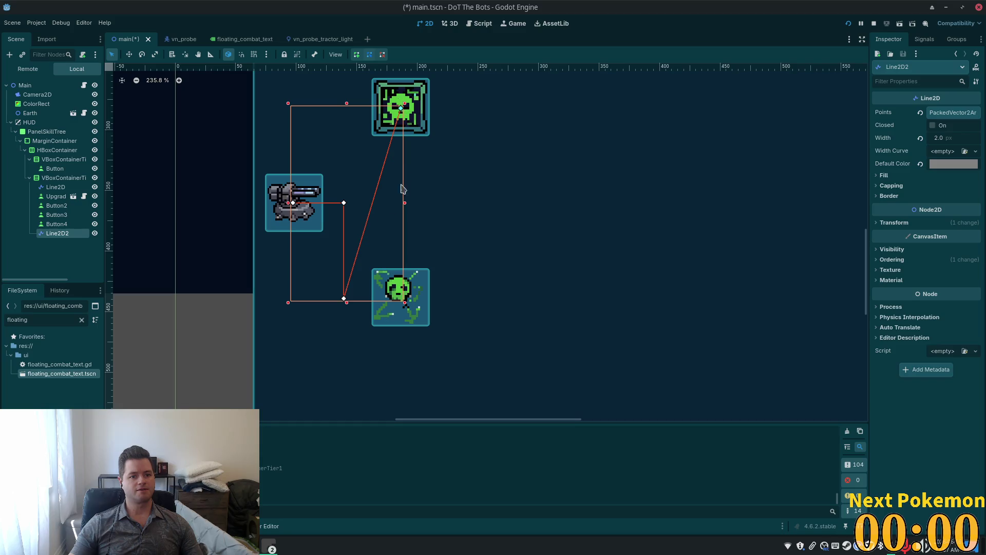
pyautogui.moveTo(344, 298); pyautogui.dragTo(344, 108)
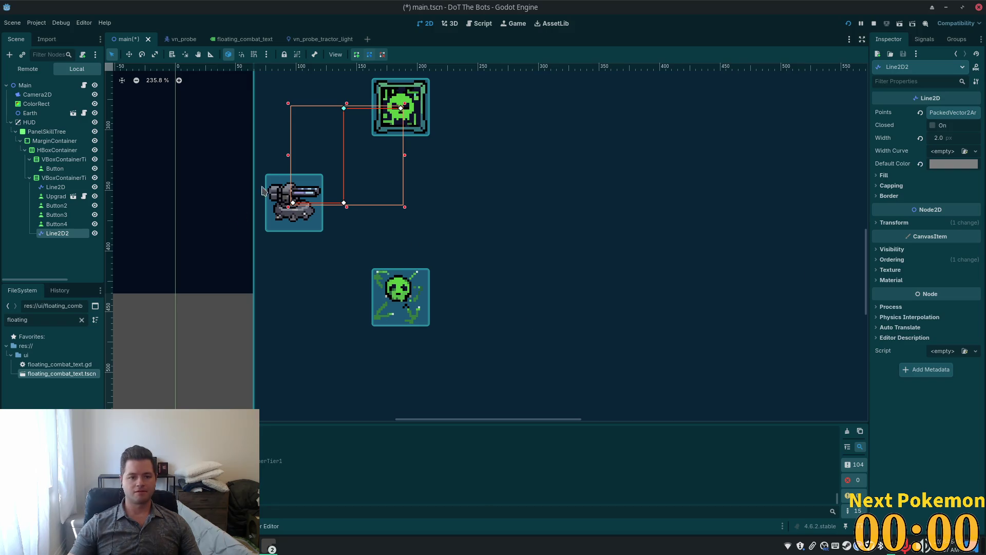
pyautogui.scroll(3, 354, 125)
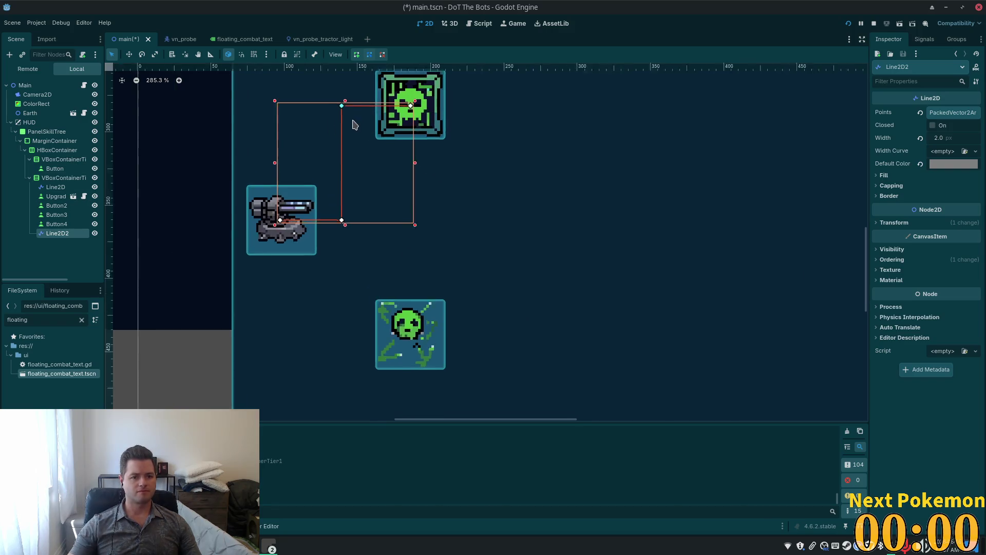
pyautogui.scroll(-5, 512, 259)
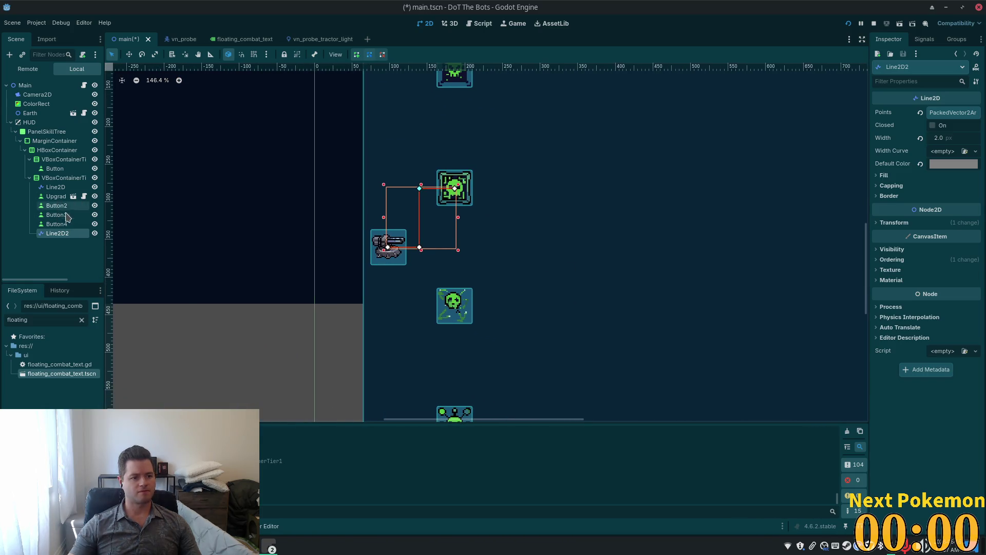
# Step: Duplicate Line2D2 as Line2D3 and drag its bend and end points onto the lower skull icon
pyautogui.click(58, 224)
pyautogui.hotkey('ctrl', 'd')
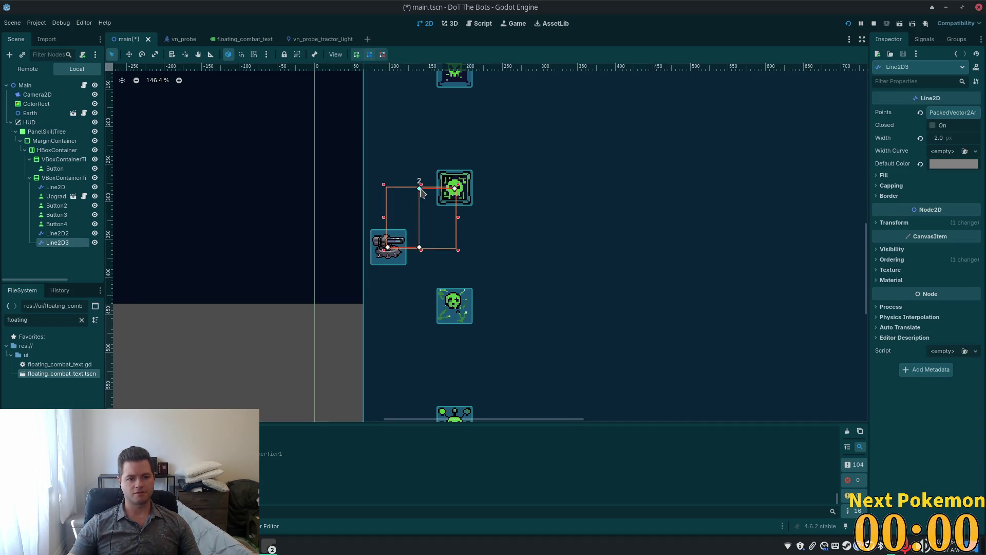
pyautogui.moveTo(419, 190); pyautogui.dragTo(420, 303)
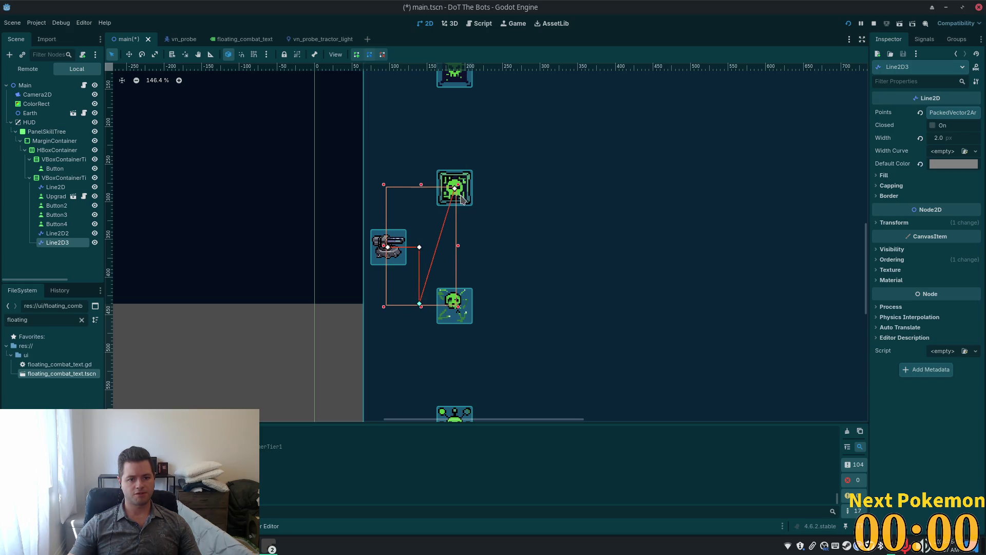
pyautogui.moveTo(455, 192); pyautogui.dragTo(452, 302)
pyautogui.scroll(10, 475, 319)
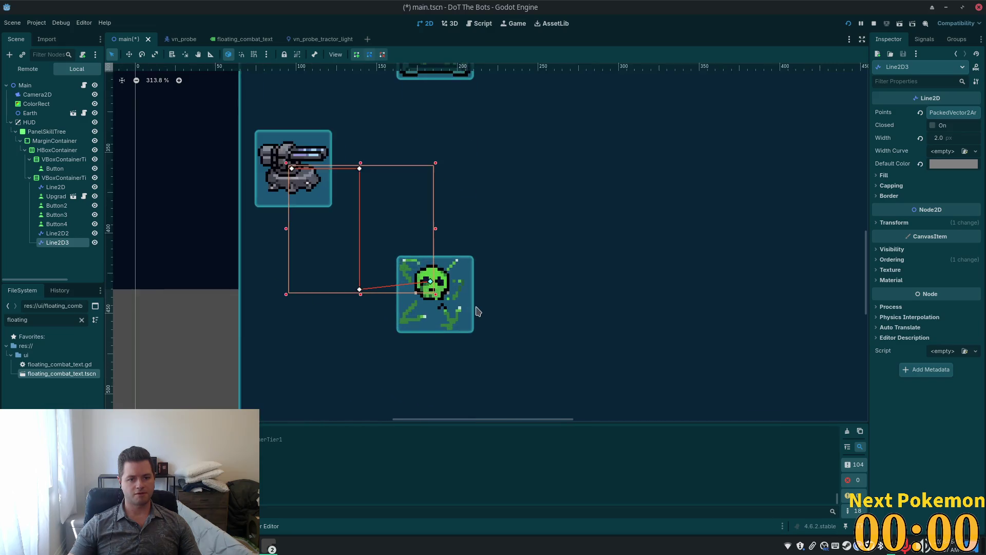
pyautogui.moveTo(415, 274); pyautogui.dragTo(421, 291)
pyautogui.moveTo(321, 285); pyautogui.dragTo(321, 292)
pyautogui.scroll(-2, 574, 313)
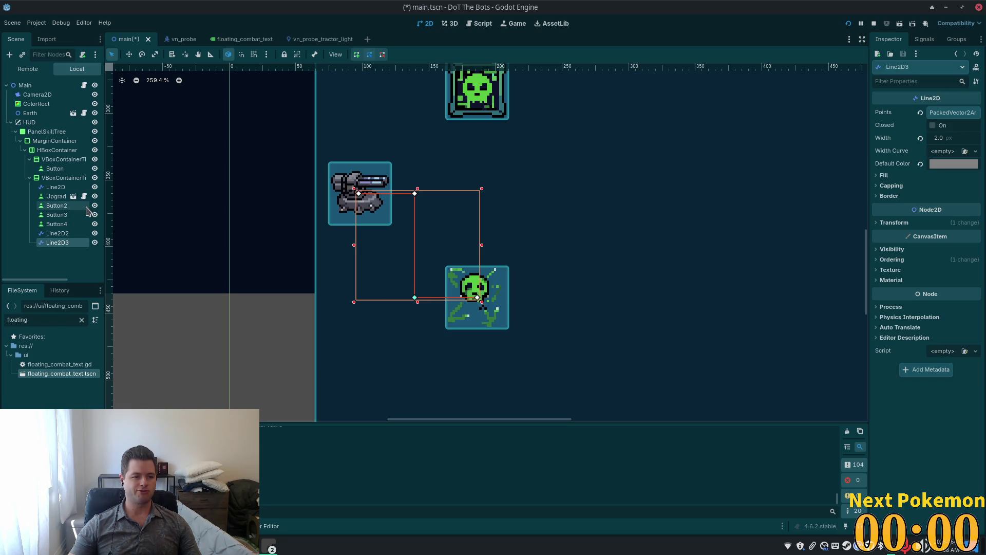
pyautogui.click(74, 209)
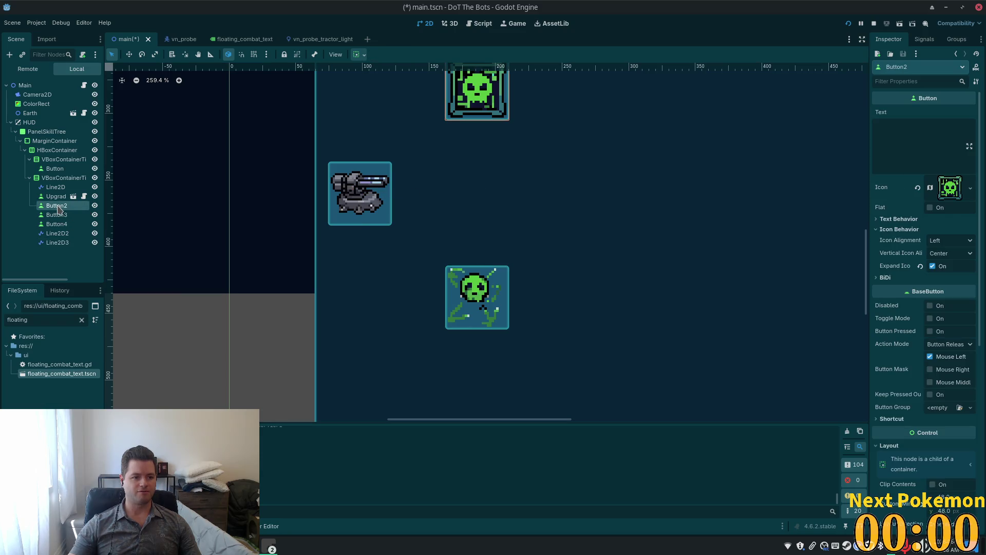
pyautogui.rightClick(56, 219)
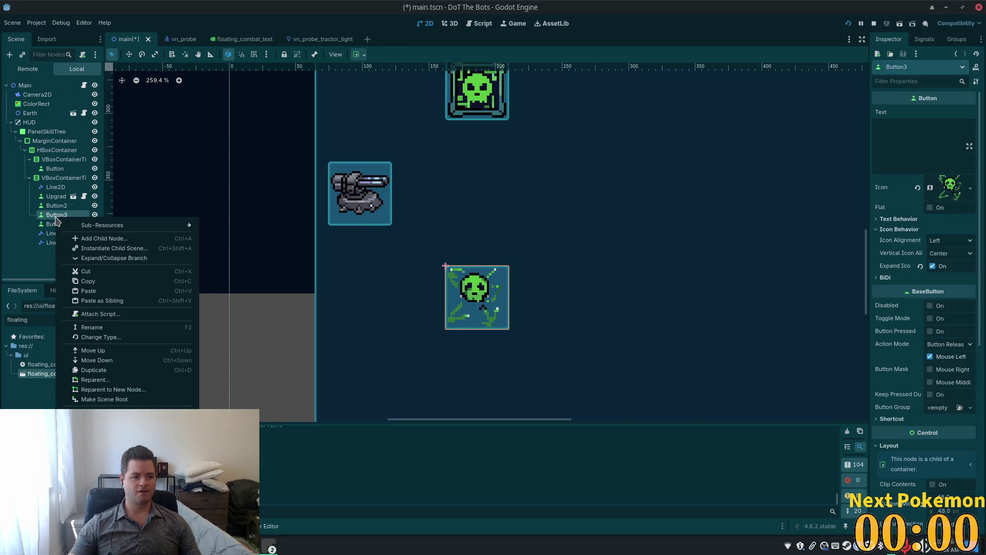
pyautogui.click(889, 437)
pyautogui.scroll(-5, 888, 437)
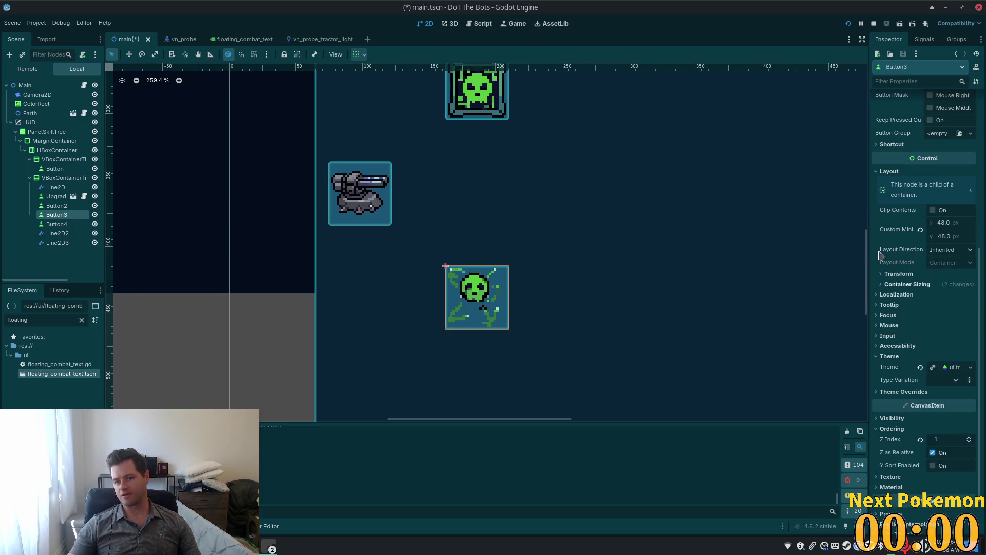
pyautogui.scroll(4, 886, 380)
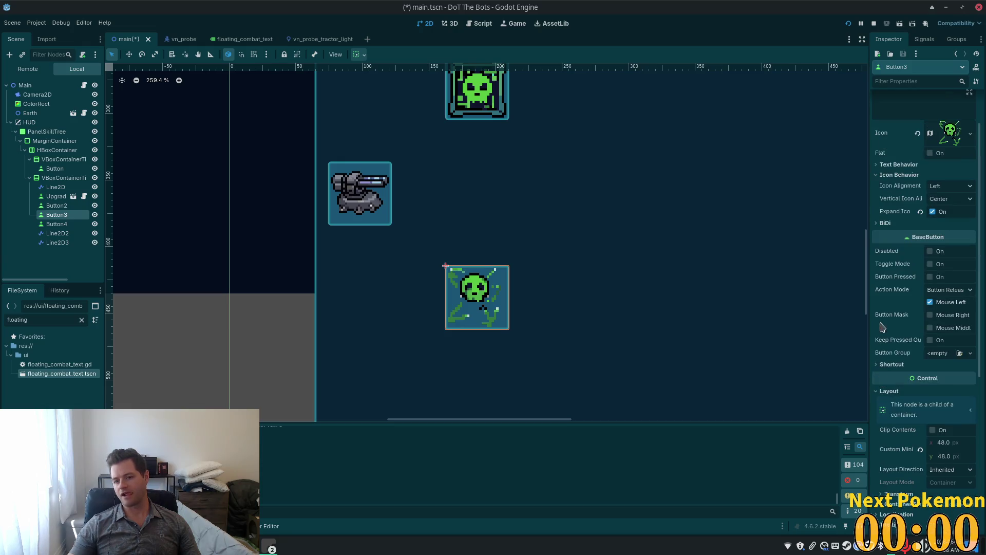
pyautogui.scroll(1, 901, 291)
pyautogui.scroll(-4, 902, 292)
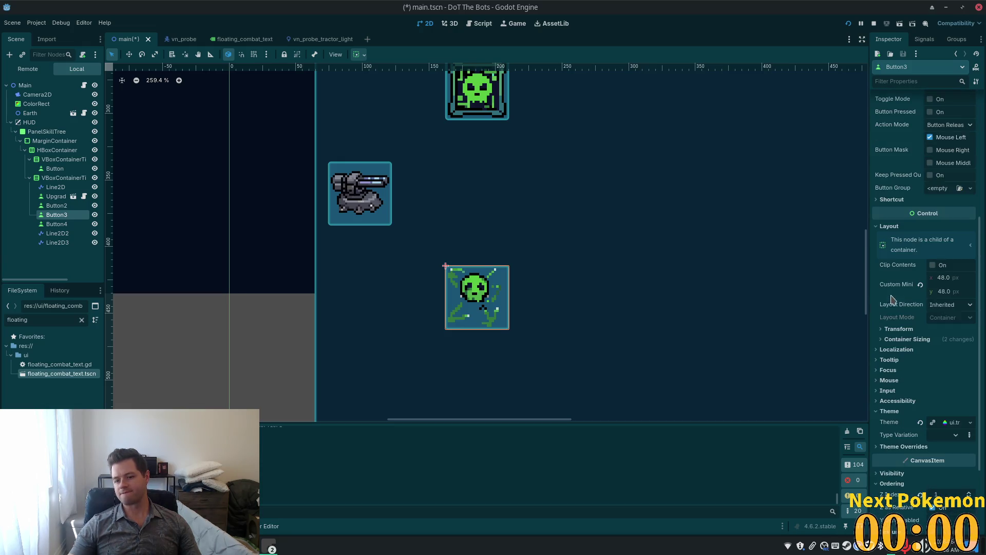
pyautogui.click(878, 229)
pyautogui.click(878, 231)
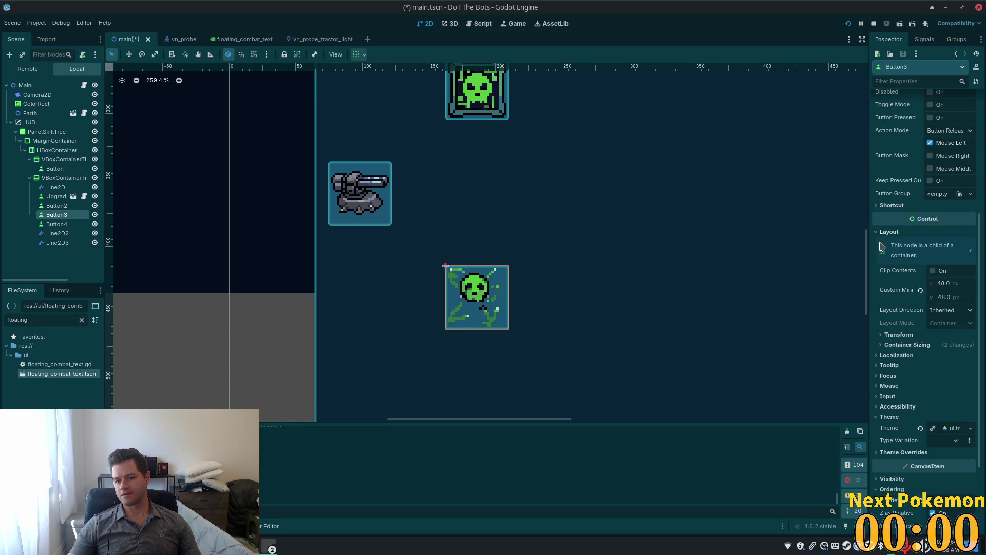
pyautogui.click(889, 335)
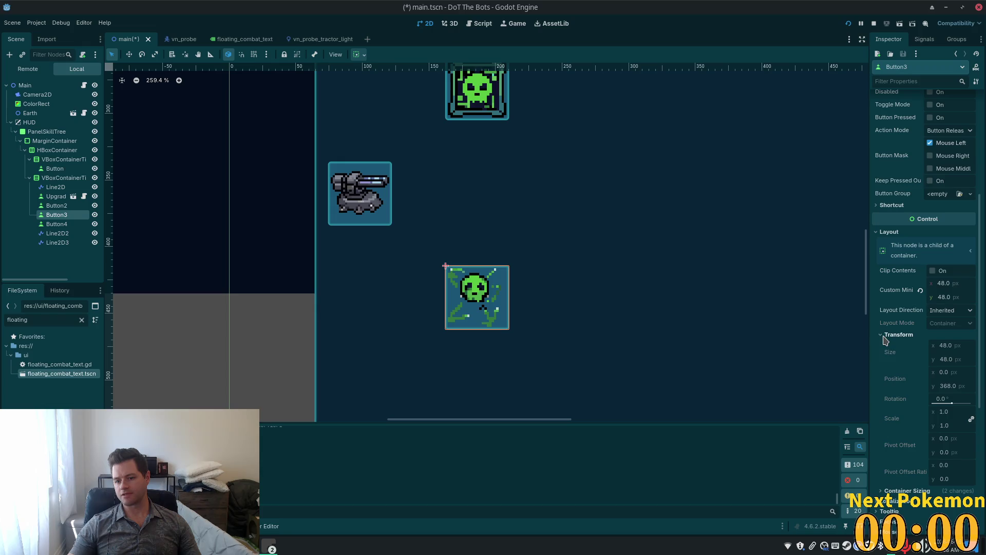
pyautogui.rightClick(898, 381)
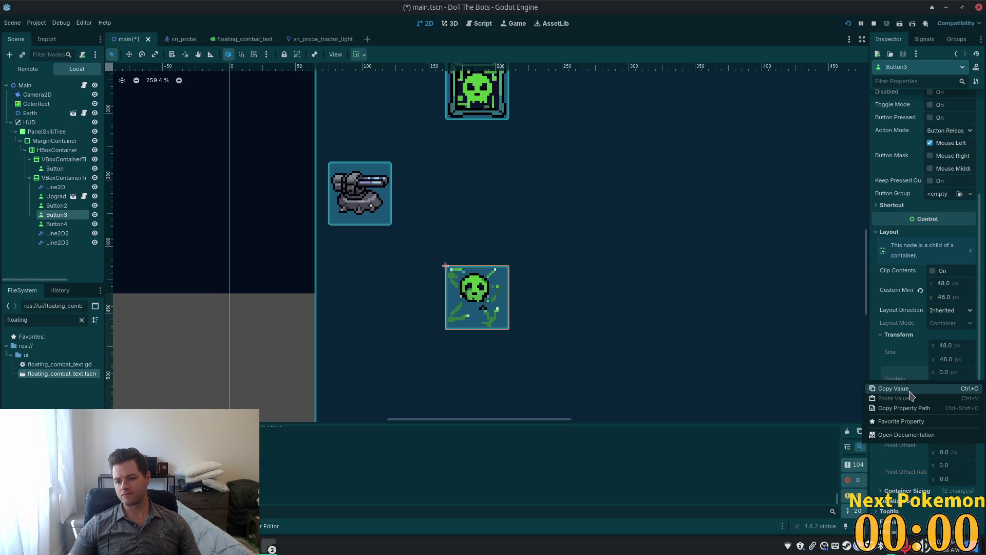
pyautogui.click(910, 392)
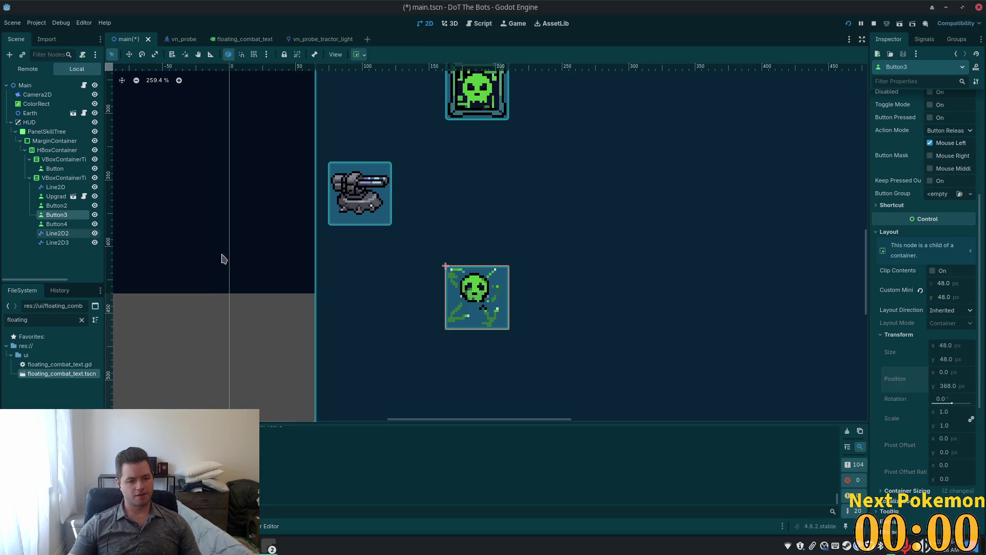
pyautogui.click(57, 242)
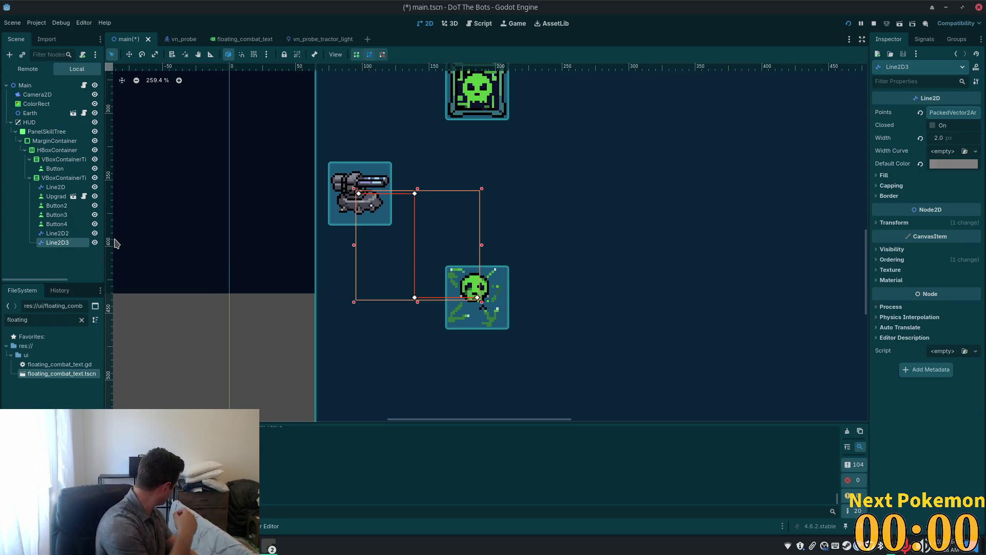
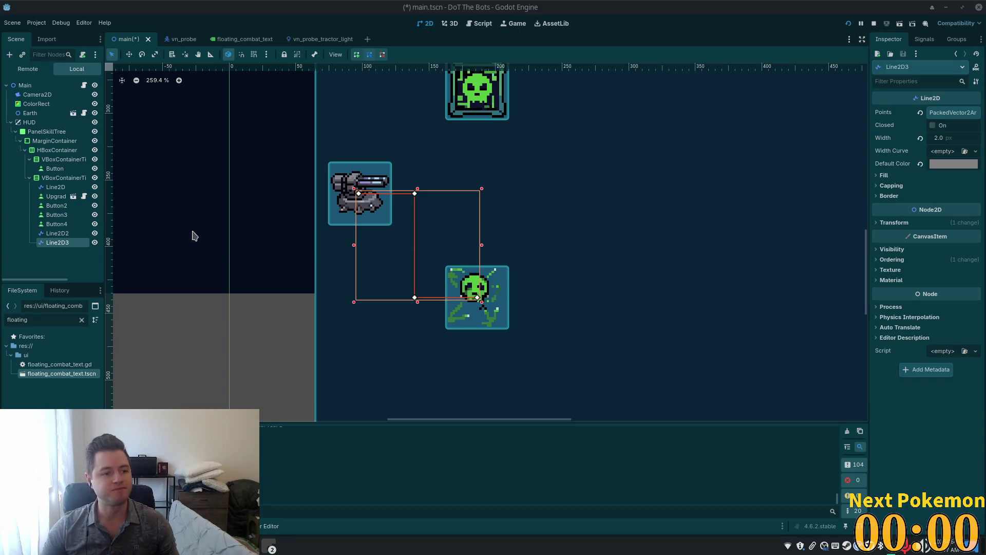
# Step: Try pasting Button3's position into Line2D3's point 3, then undo the change
pyautogui.click(54, 215)
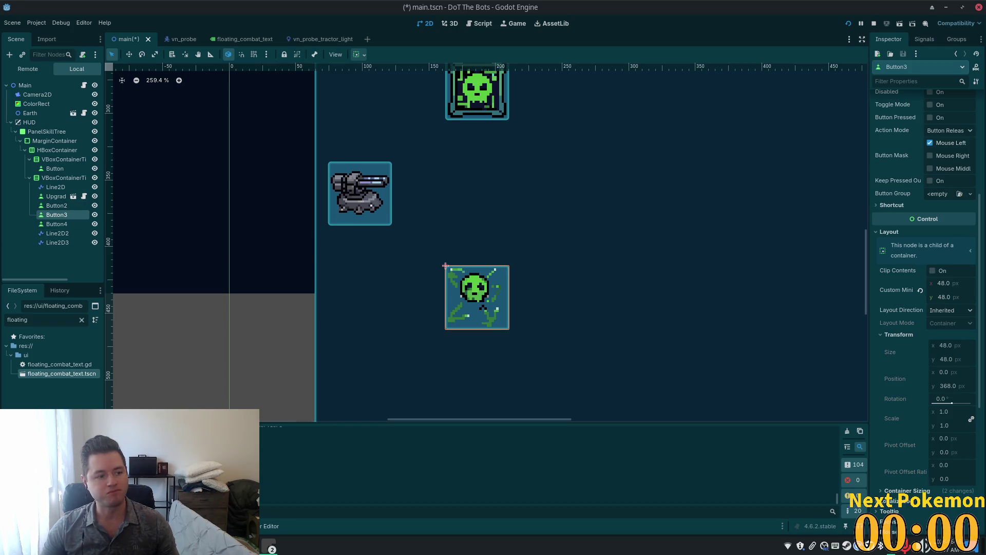
pyautogui.scroll(-5, 910, 309)
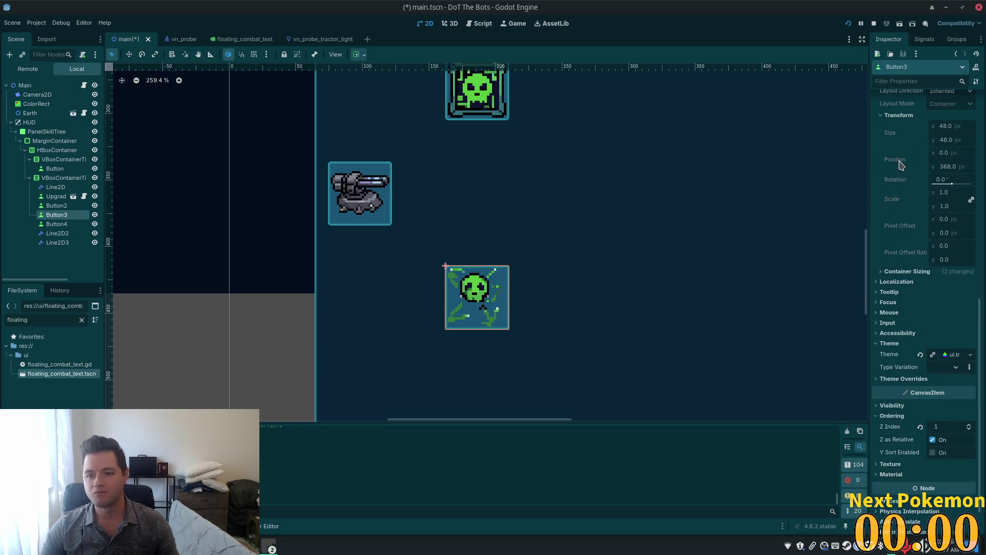
pyautogui.click(904, 176)
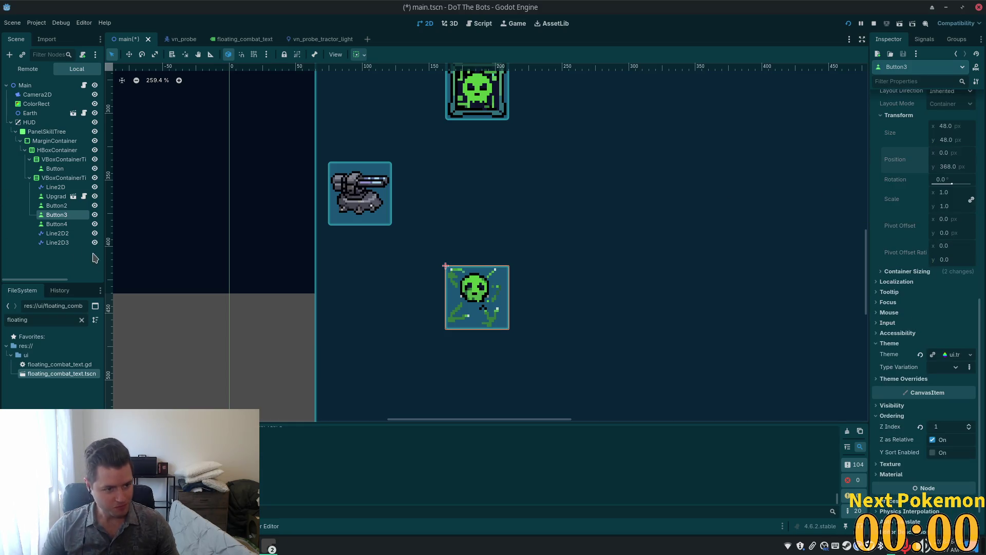
pyautogui.click(47, 243)
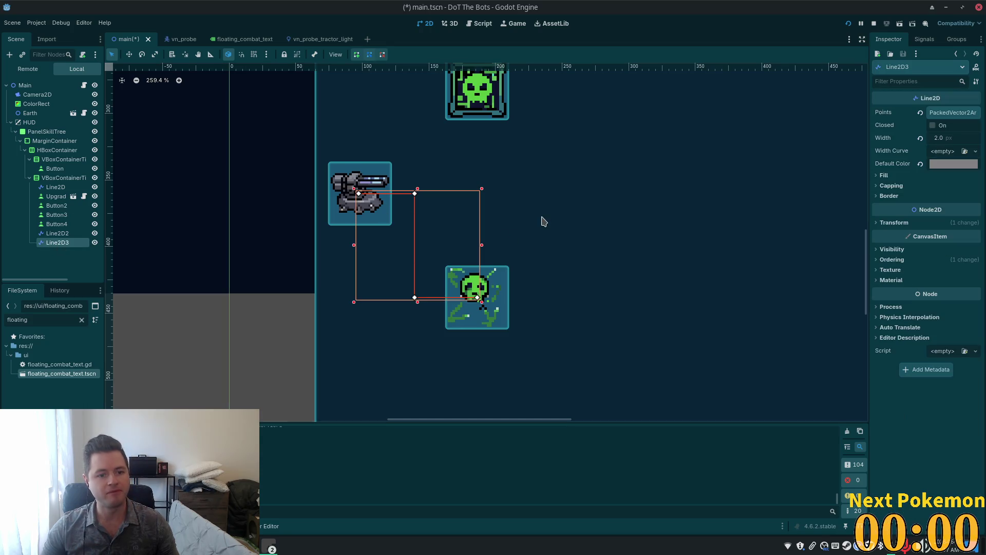
pyautogui.click(953, 112)
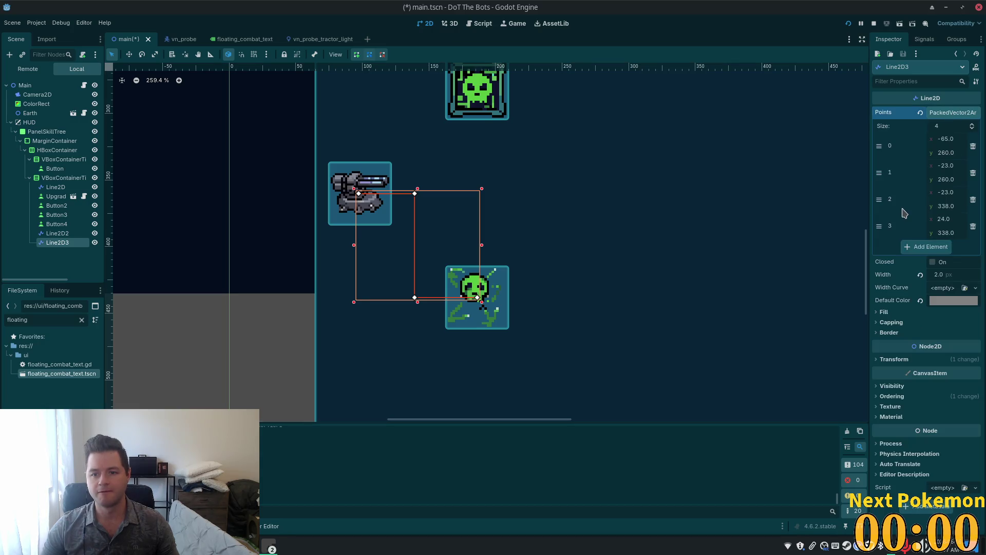
pyautogui.rightClick(892, 229)
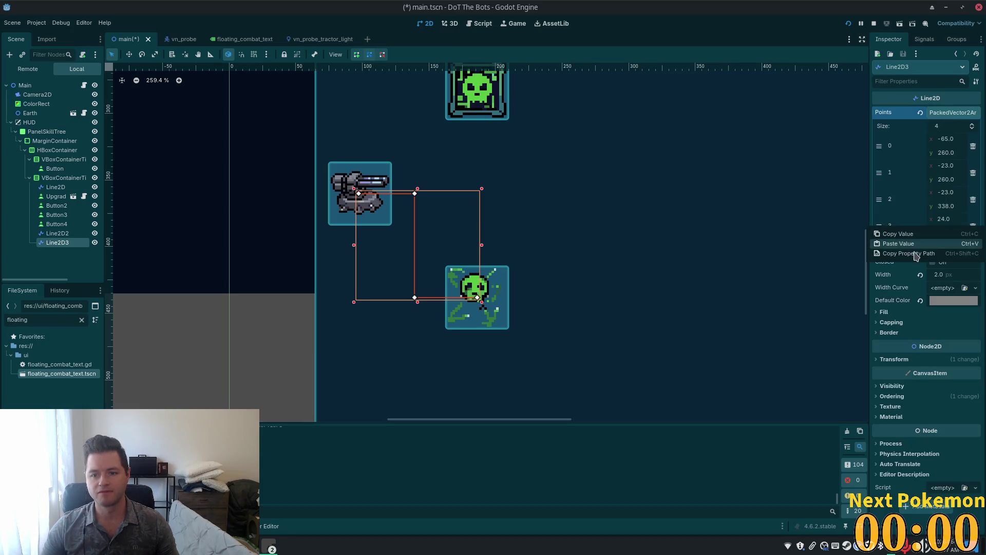
pyautogui.click(910, 245)
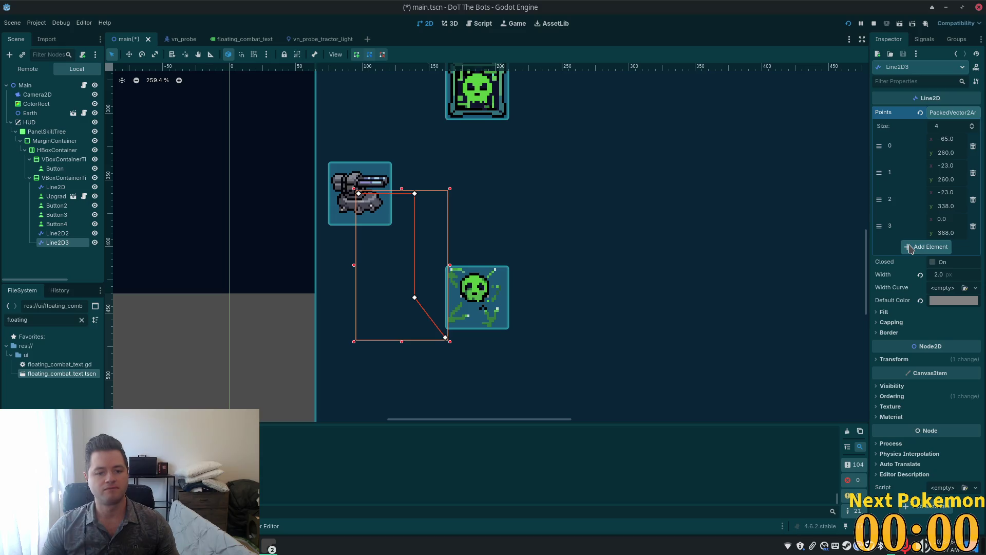
pyautogui.hotkey('ctrl', 'z')
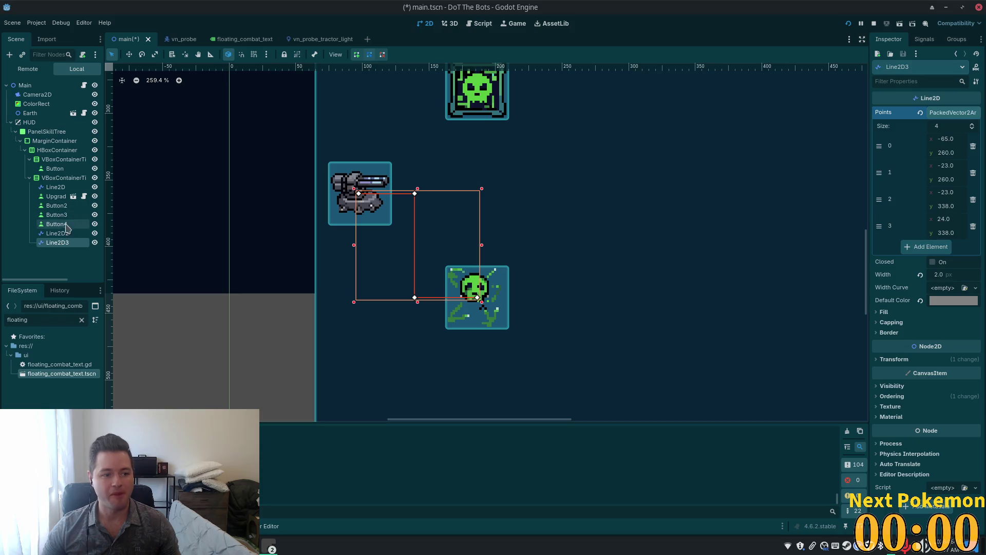
# Step: Compare the Line2D, Line2D2 and Line2D3 connectors and check Line2D3's draw-order settings
pyautogui.click(57, 234)
pyautogui.scroll(-3, 633, 195)
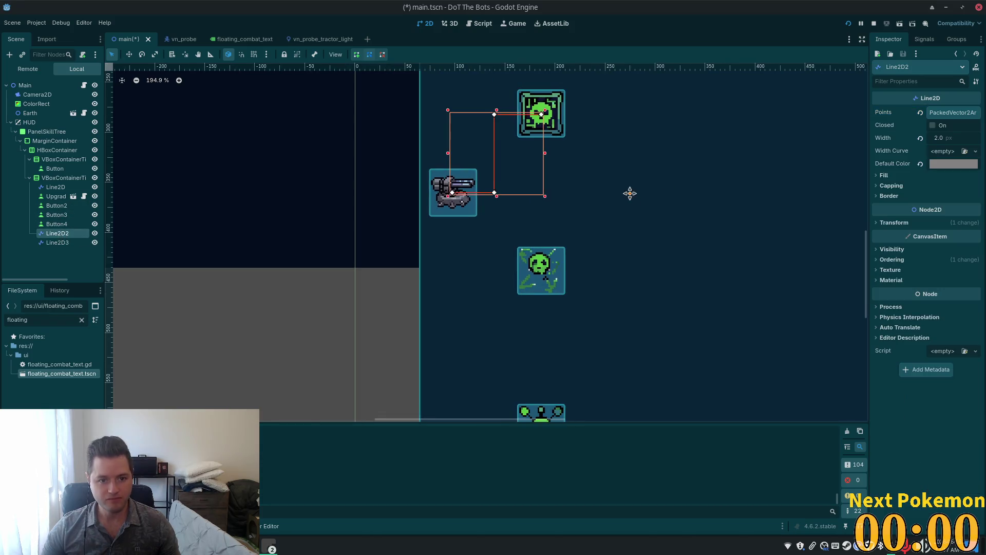
pyautogui.moveTo(633, 195); pyautogui.dragTo(637, 273)
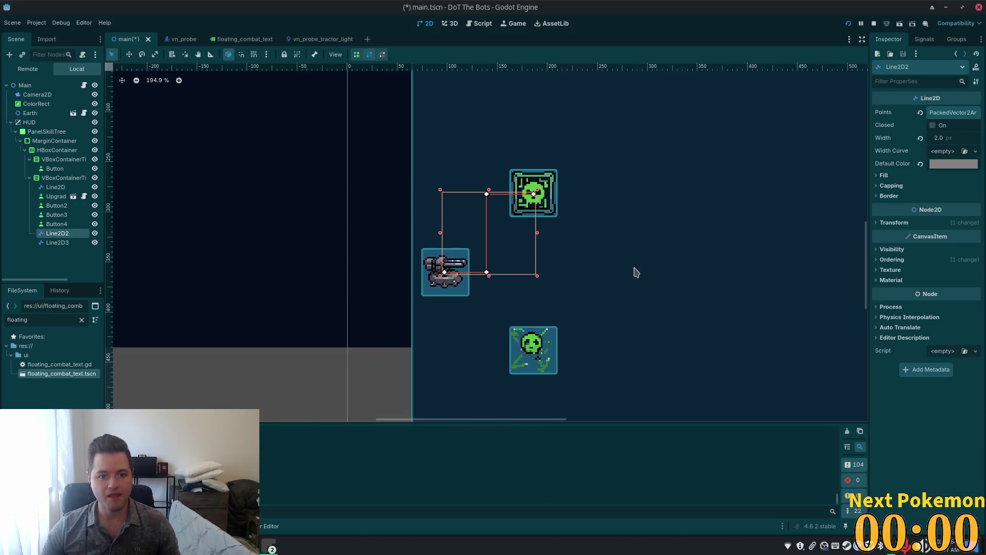
pyautogui.click(56, 187)
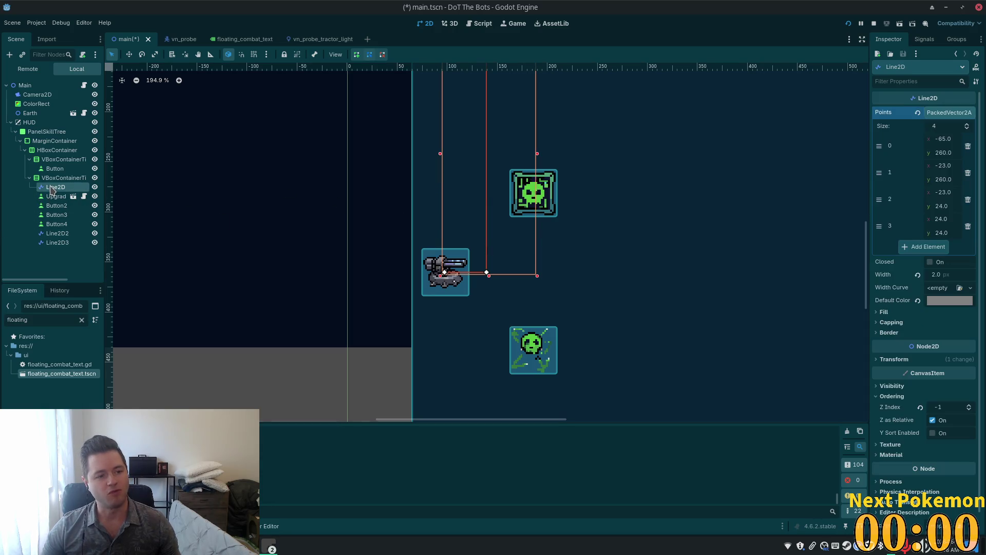
pyautogui.click(64, 227)
pyautogui.click(57, 242)
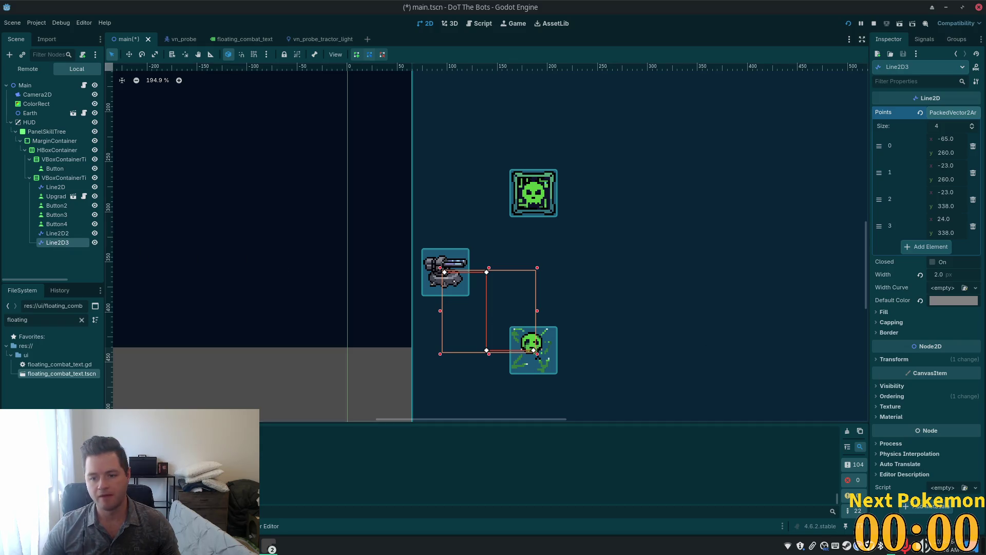
pyautogui.click(886, 396)
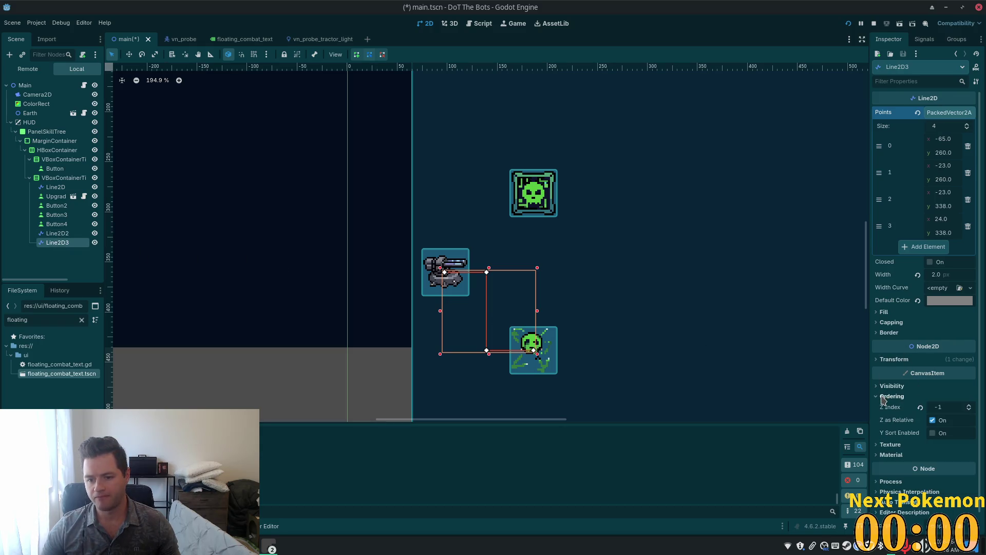
pyautogui.click(886, 397)
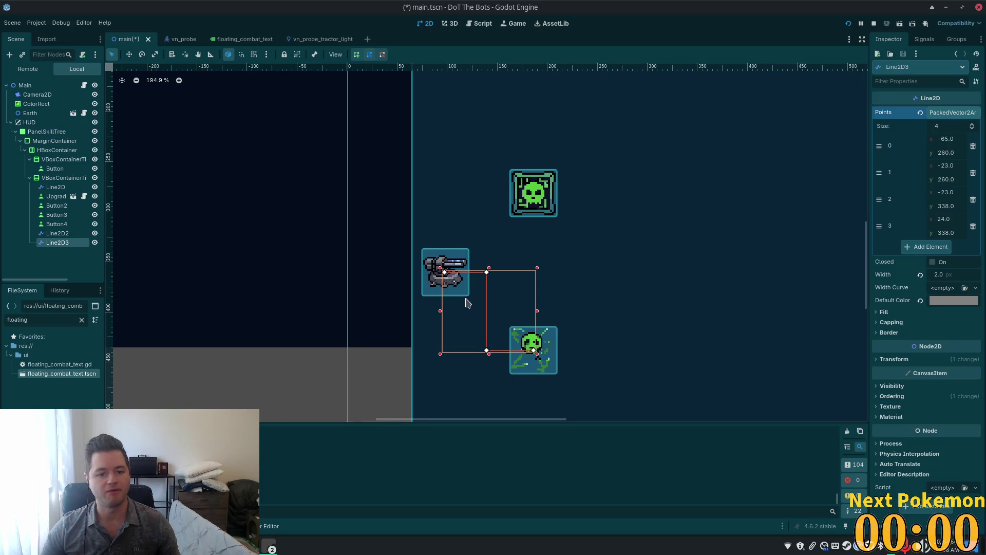
pyautogui.scroll(-2, 468, 303)
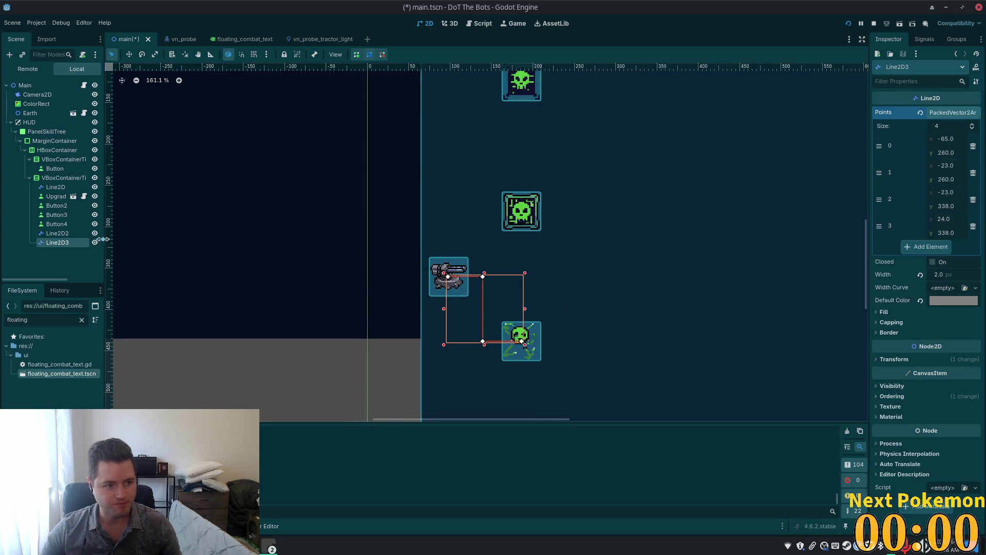
pyautogui.click(57, 233)
pyautogui.click(57, 243)
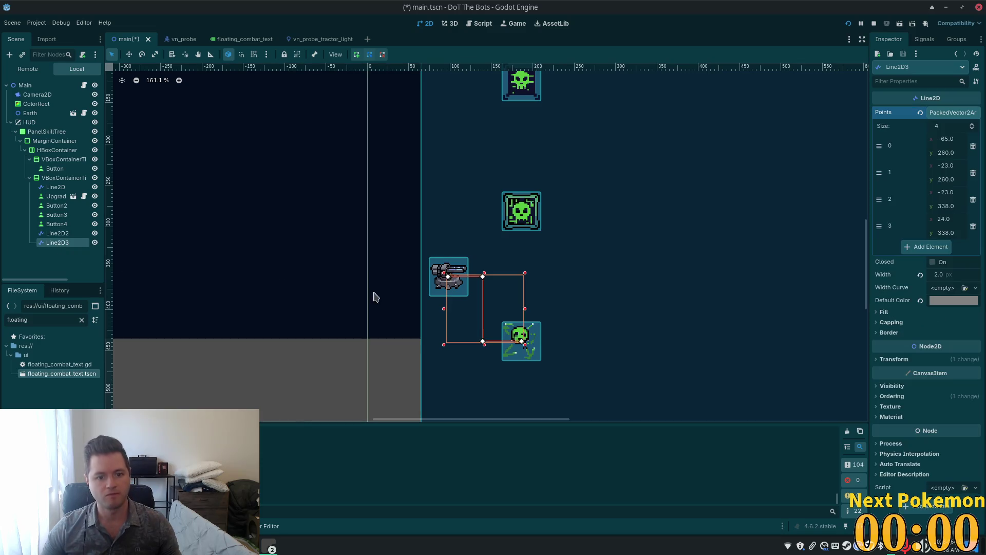
pyautogui.scroll(-3, 711, 311)
# Step: Duplicate Line2D3 as Line2D4, drag its points down to the bottom skull button, and save main.tscn
pyautogui.hotkey('ctrl', 'd')
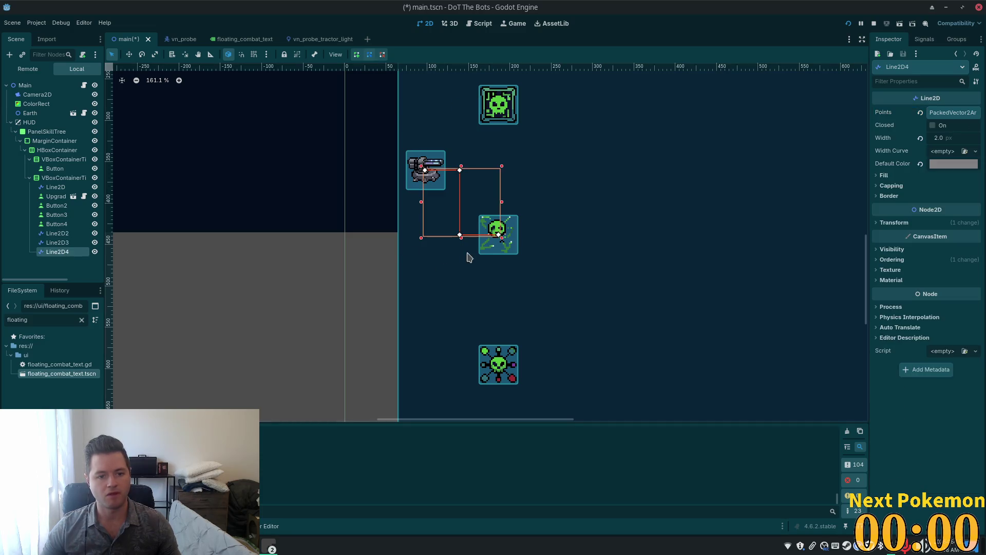
pyautogui.scroll(4, 524, 333)
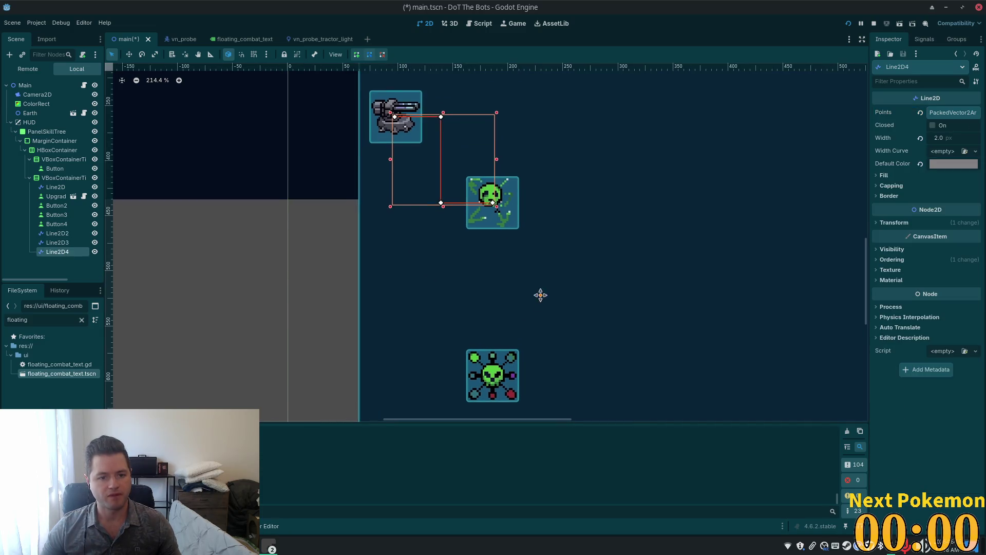
pyautogui.scroll(-1, 539, 302)
pyautogui.moveTo(512, 161); pyautogui.dragTo(512, 335)
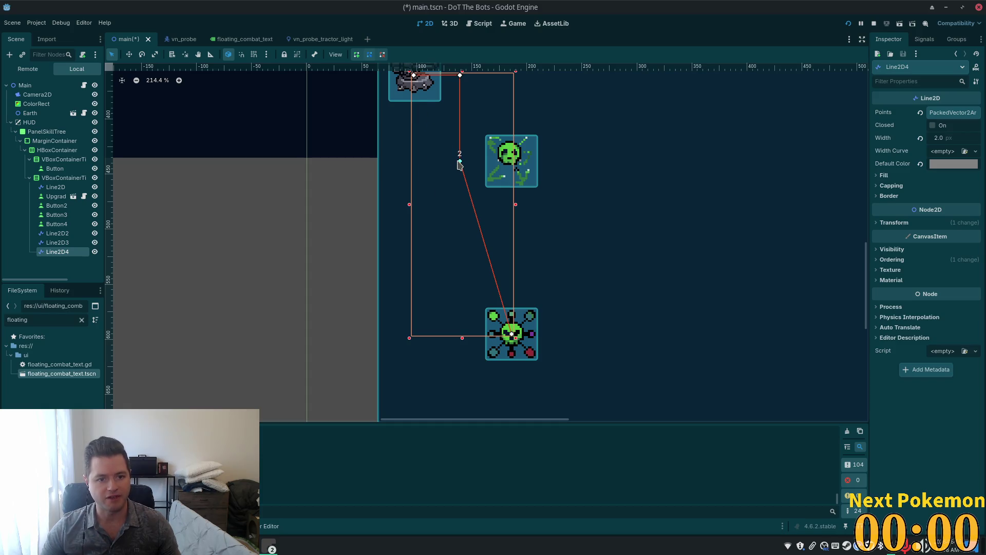
pyautogui.moveTo(458, 162)
pyautogui.mouseDown()
pyautogui.moveTo(468, 341)
pyautogui.moveTo(460, 334)
pyautogui.mouseUp()
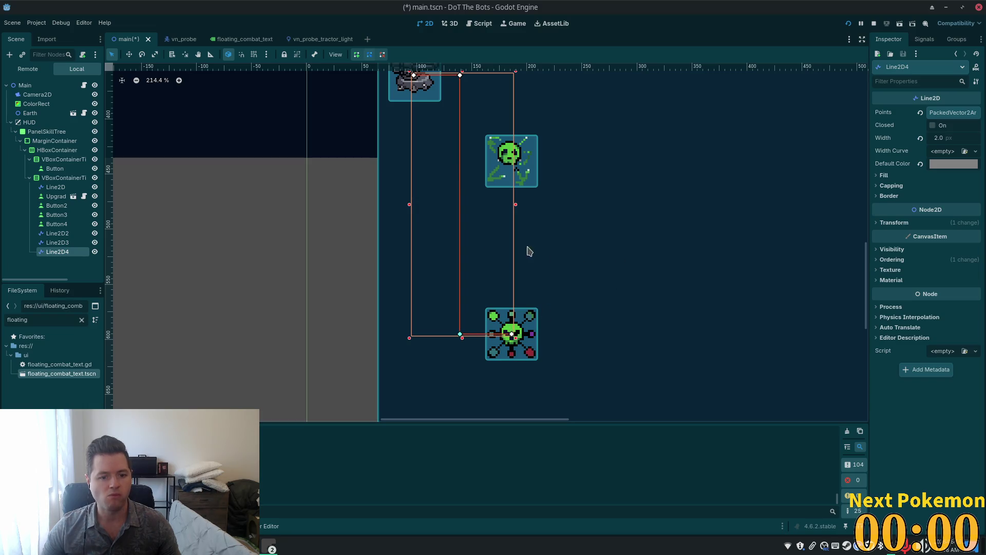
pyautogui.hotkey('ctrl', 's')
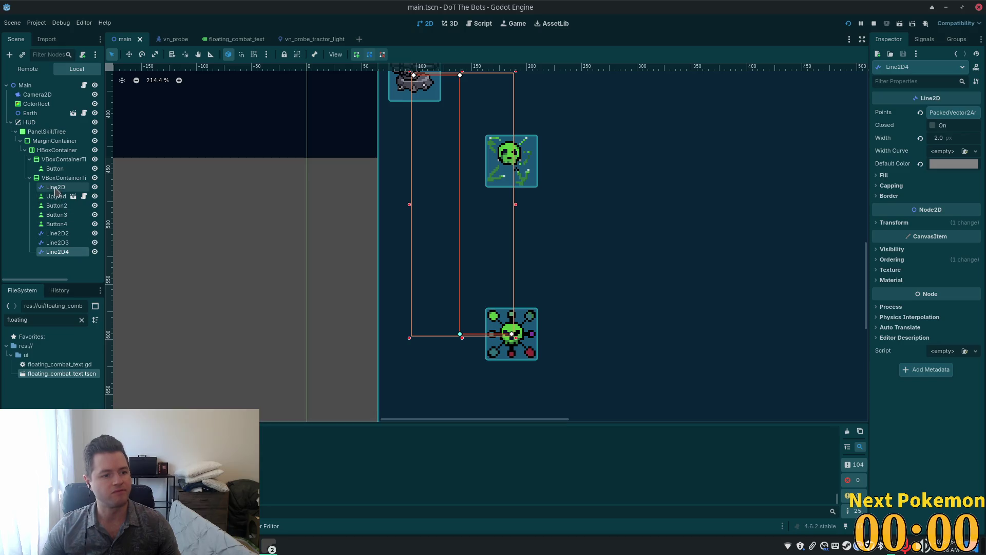
# Step: Reparent Line2D, Line2D2 and Line2D3 under their matching upgrade buttons
pyautogui.moveTo(55, 188); pyautogui.dragTo(54, 197)
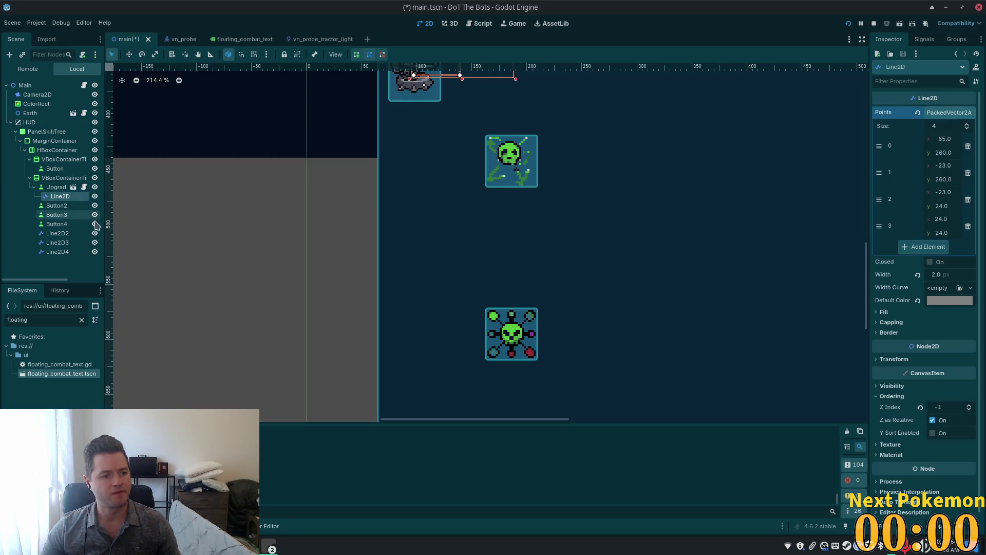
pyautogui.moveTo(57, 233); pyautogui.dragTo(55, 207)
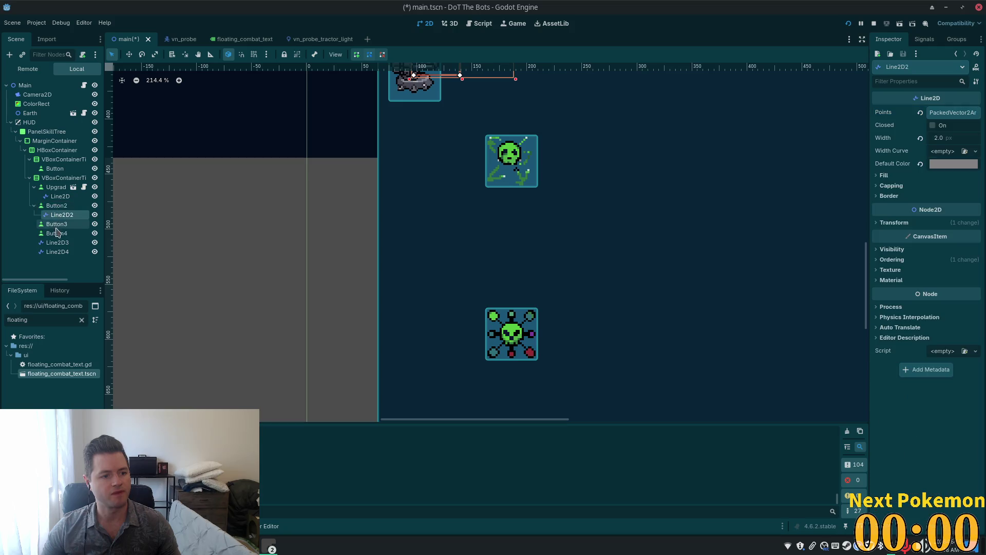
pyautogui.moveTo(57, 242)
pyautogui.mouseDown()
pyautogui.moveTo(57, 229)
pyautogui.moveTo(57, 244)
pyautogui.mouseUp()
# Step: Select PanelSkillTree and pan the view to show the whole skill tree
pyautogui.scroll(-1, 669, 264)
pyautogui.scroll(-1, 669, 264)
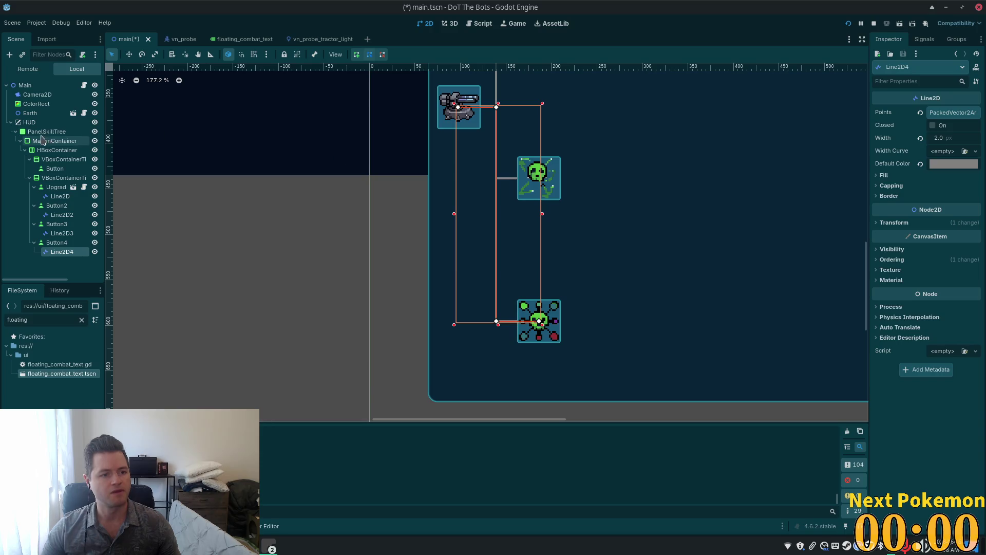
pyautogui.click(61, 177)
pyautogui.scroll(-2, 668, 202)
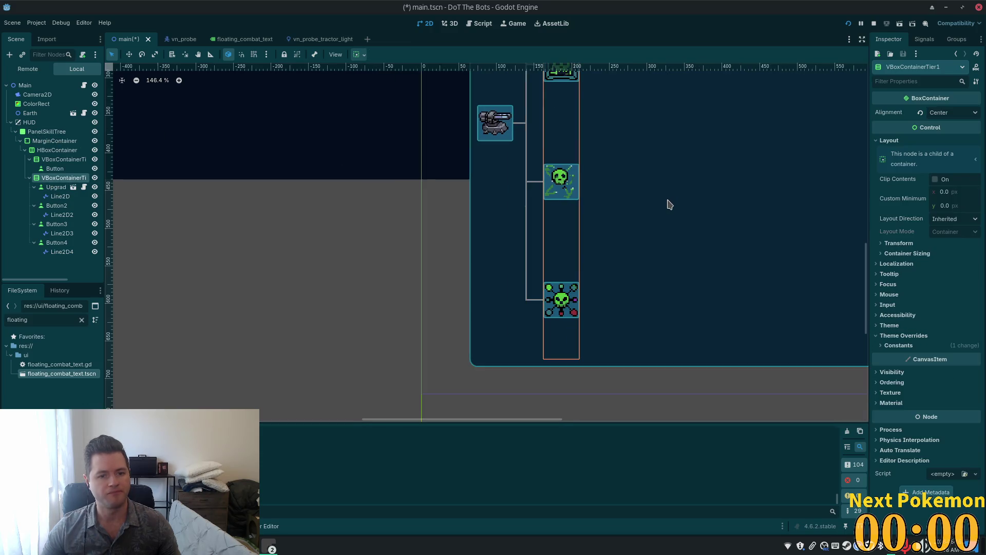
pyautogui.moveTo(668, 203); pyautogui.dragTo(606, 258)
pyautogui.click(51, 132)
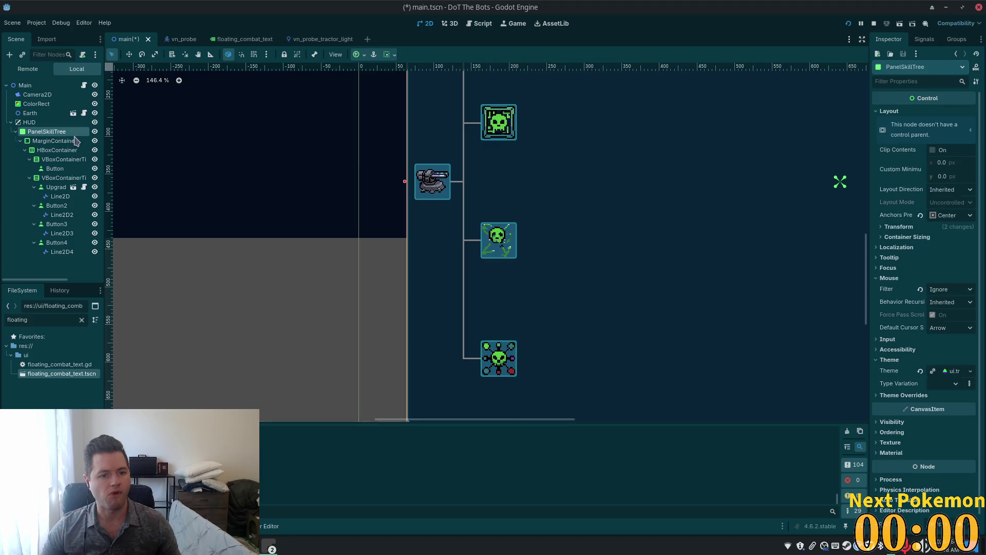
pyautogui.scroll(-3, 603, 176)
pyautogui.moveTo(627, 214); pyautogui.dragTo(539, 267)
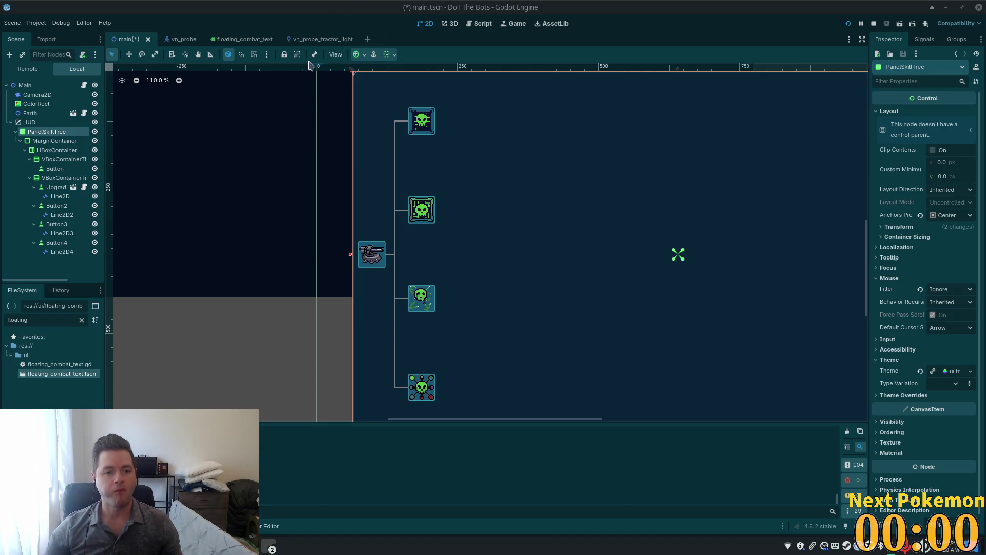
# Step: Instance upgrade_button.tscn as a child of VBoxContainerTier1, found by searching 'up'
pyautogui.click(56, 205)
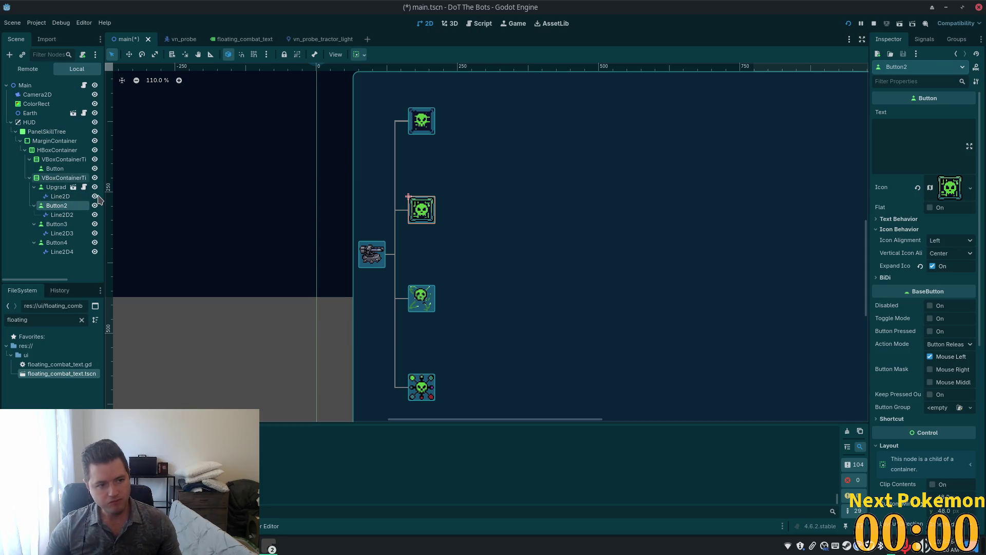
pyautogui.click(63, 178)
pyautogui.hotkey('ctrl', 'a')
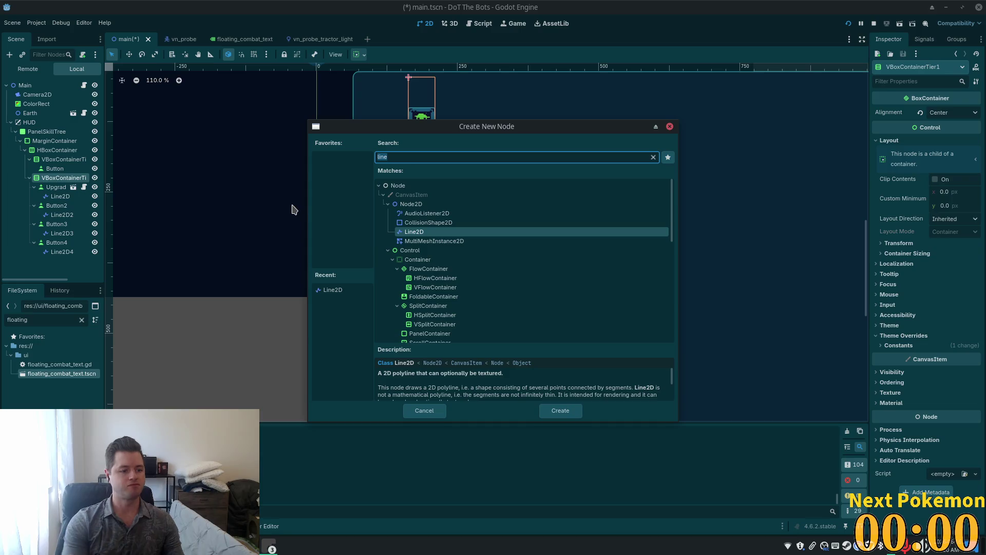
pyautogui.write('upda')
pyautogui.press('BackSpace')
pyautogui.press('BackSpace')
pyautogui.press('BackSpace')
pyautogui.press('Escape')
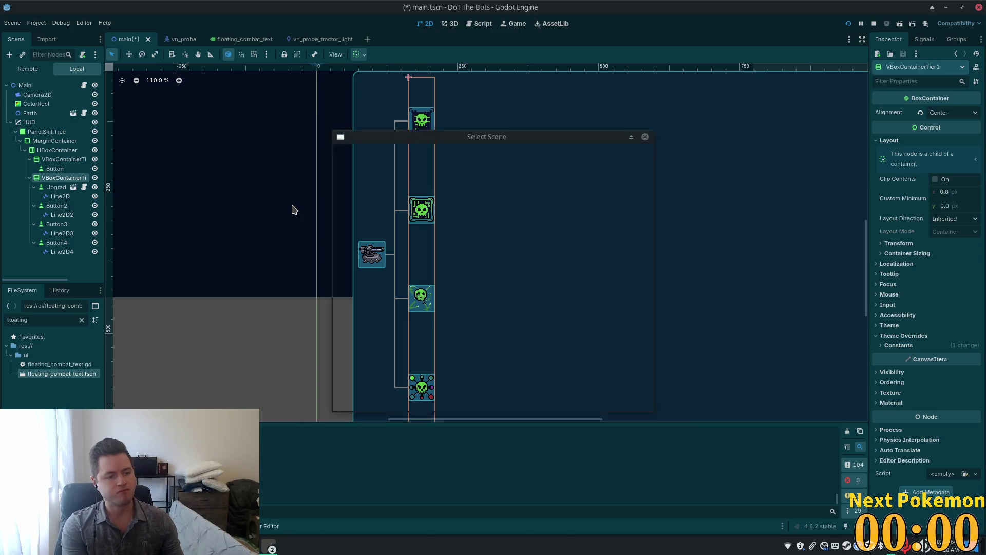
pyautogui.hotkey('ctrl', 'shift', 'a')
pyautogui.write('up')
pyautogui.press('Return')
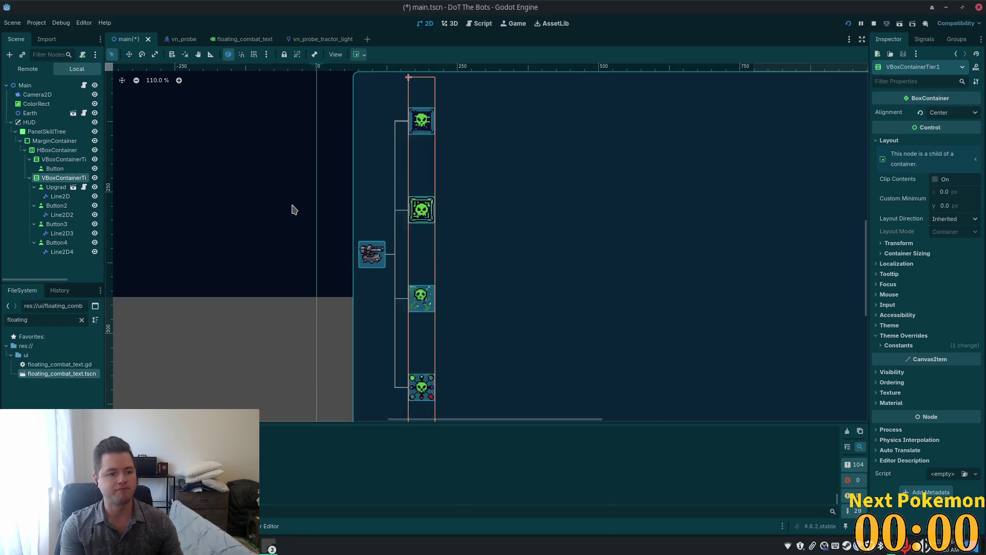
pyautogui.scroll(-2, 377, 209)
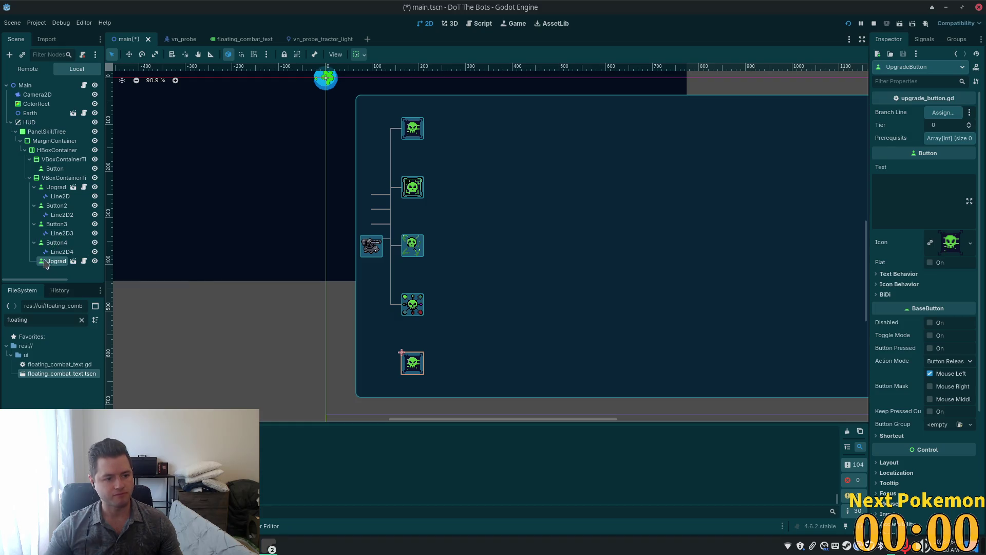
# Step: Move the new upgrade node above Button2 and give it Button2's icon
pyautogui.moveTo(47, 263)
pyautogui.mouseDown()
pyautogui.moveTo(44, 208)
pyautogui.moveTo(32, 206)
pyautogui.mouseUp()
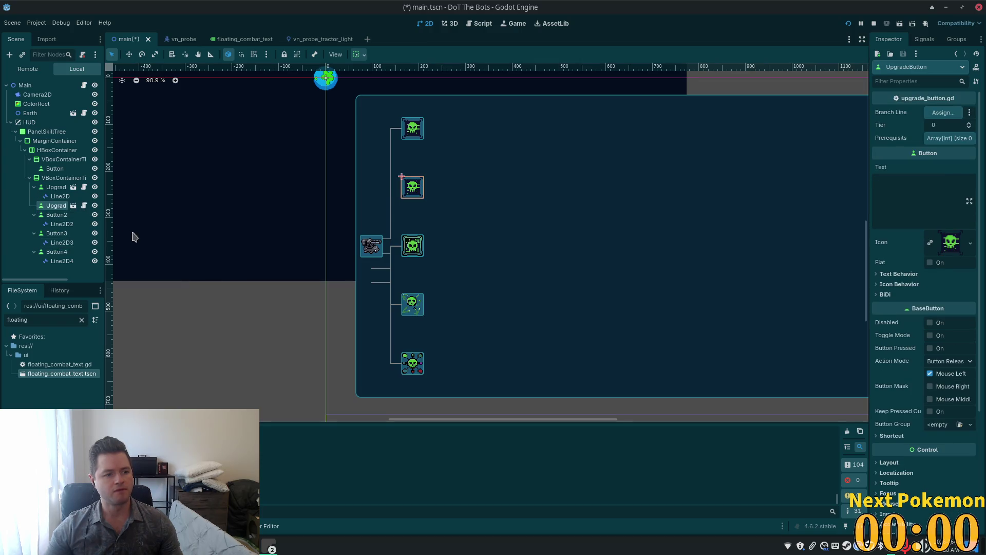
pyautogui.click(57, 216)
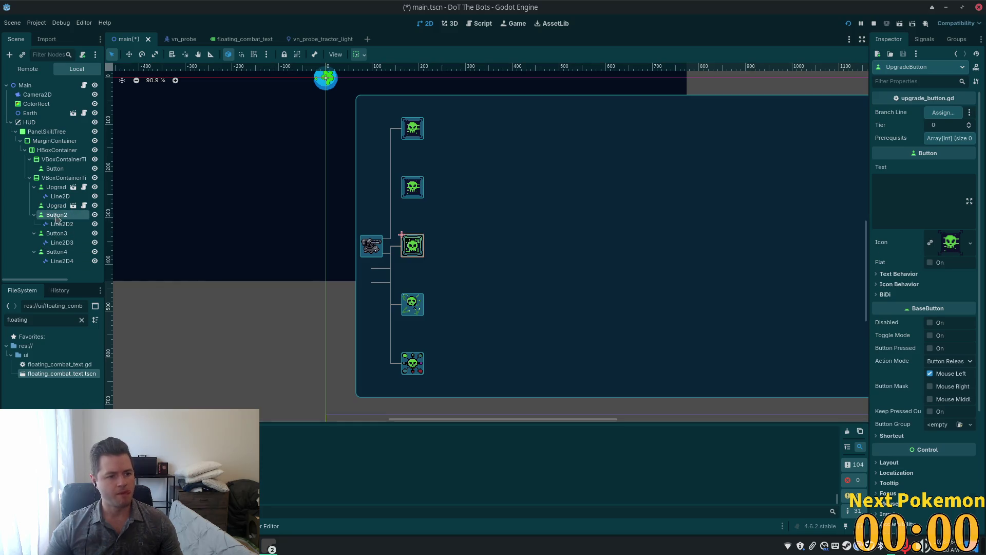
pyautogui.click(56, 206)
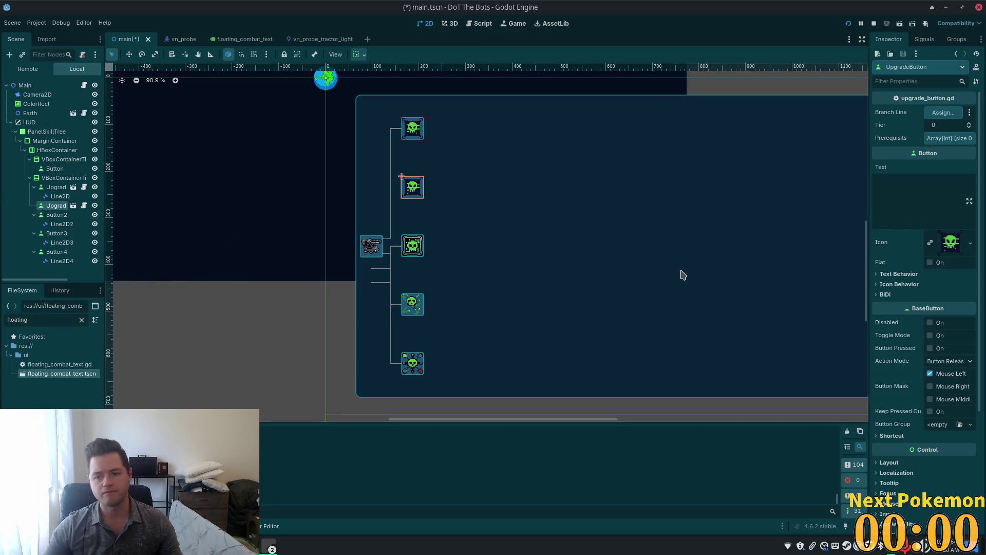
pyautogui.click(52, 217)
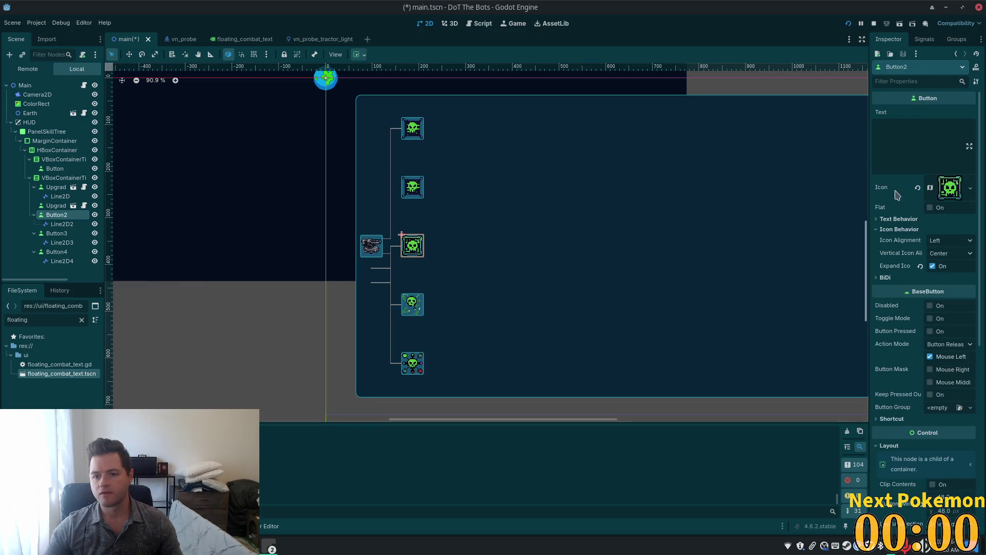
pyautogui.rightClick(891, 190)
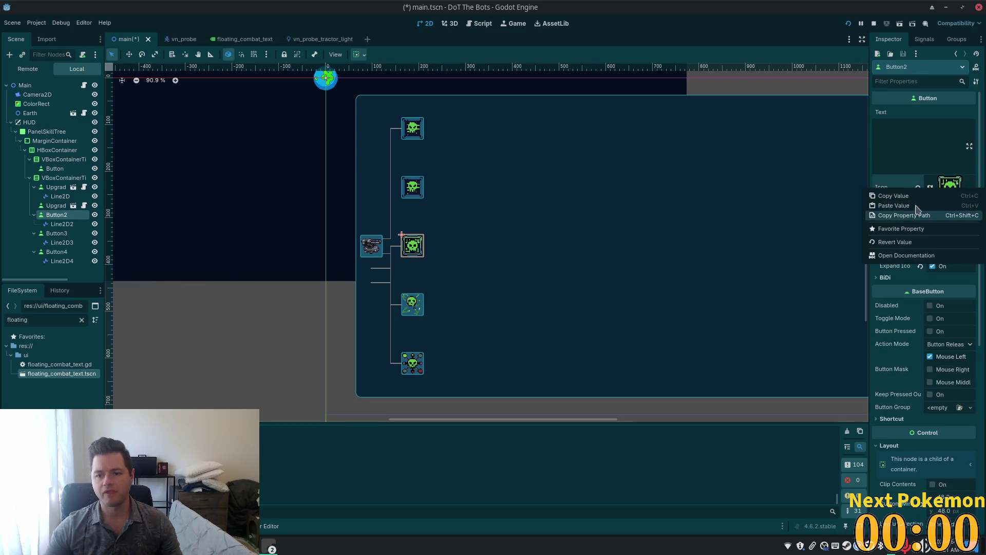
pyautogui.click(915, 206)
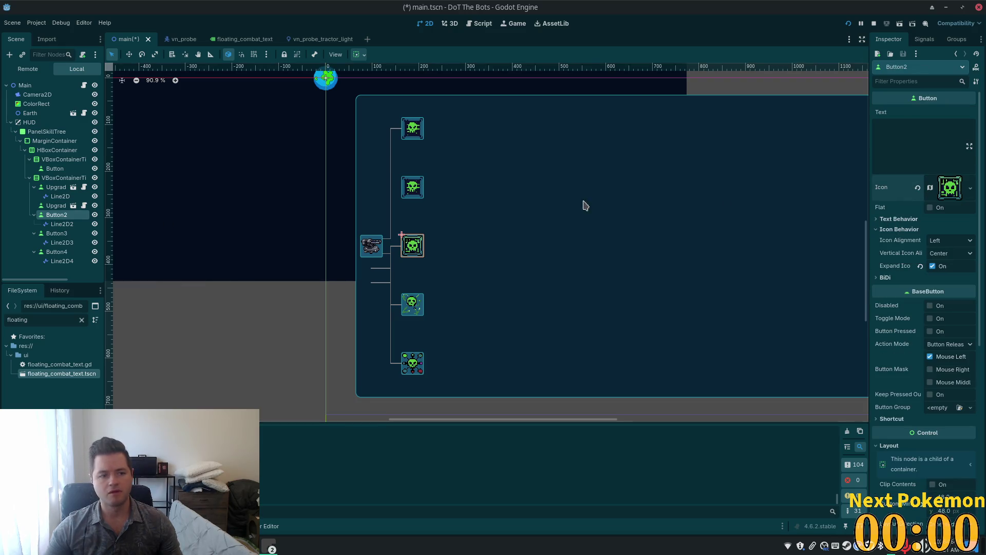
pyautogui.click(56, 206)
pyautogui.rightClick(887, 243)
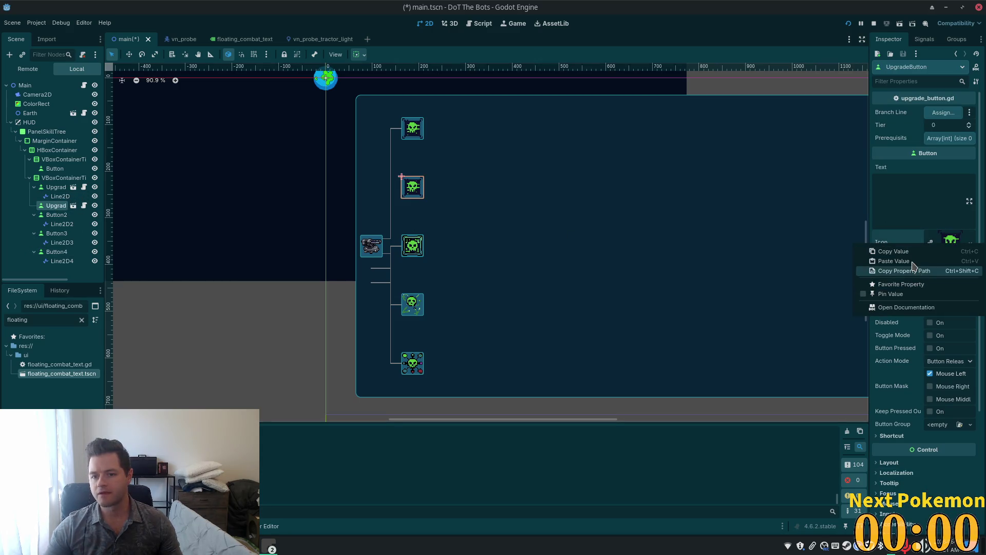
pyautogui.click(894, 261)
# Step: Reparent Line2D2 under the upgrade node and delete Button2
pyautogui.click(40, 215)
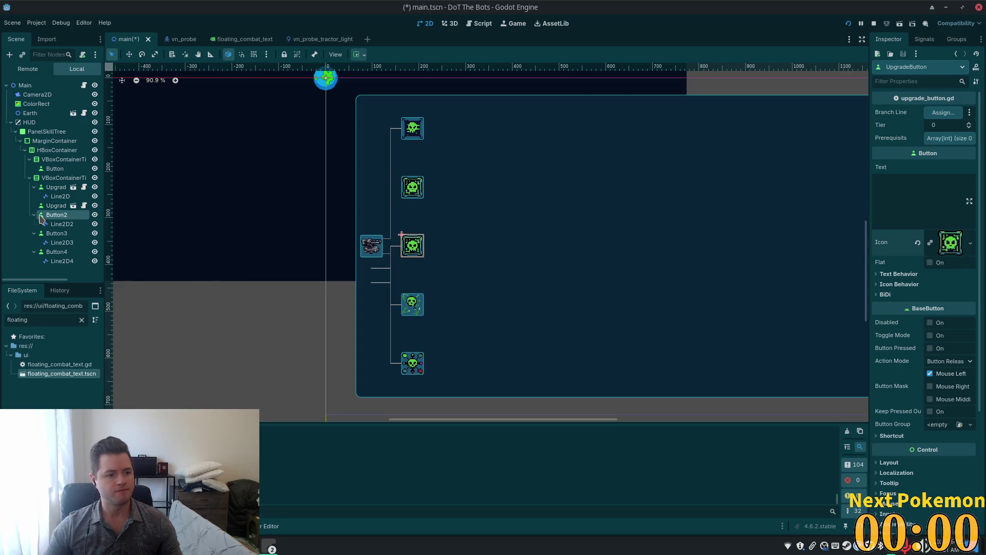
pyautogui.moveTo(61, 225); pyautogui.dragTo(56, 206)
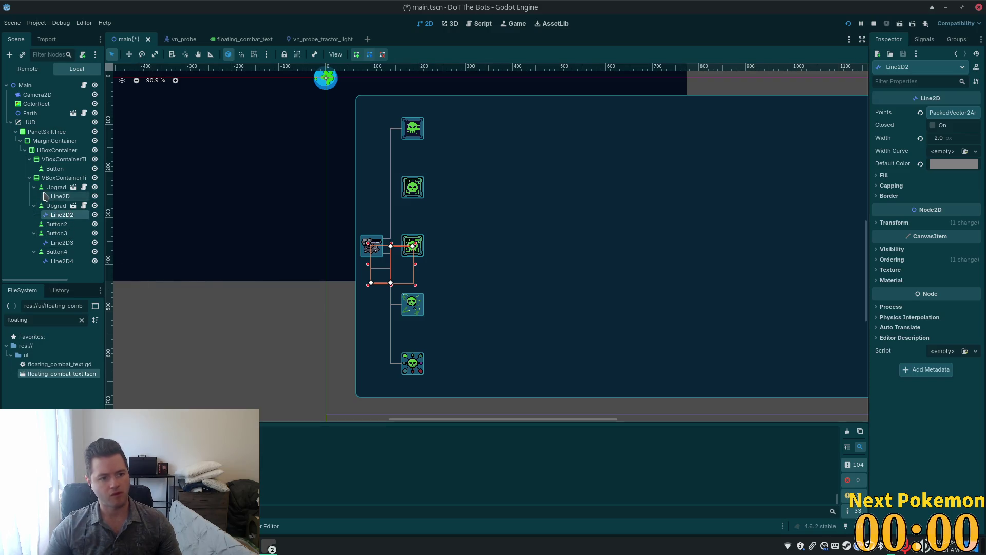
pyautogui.click(49, 224)
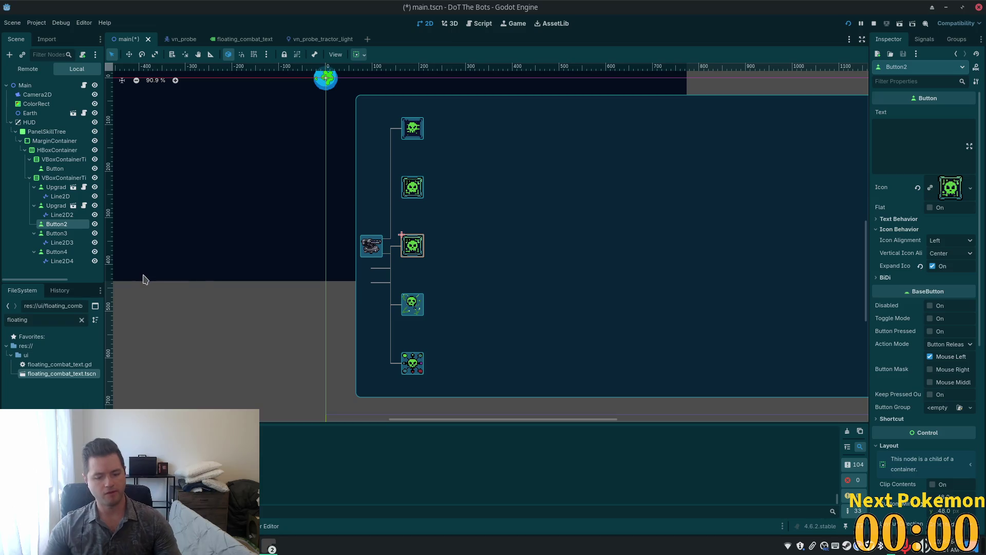
pyautogui.press('Delete')
pyautogui.click(518, 287)
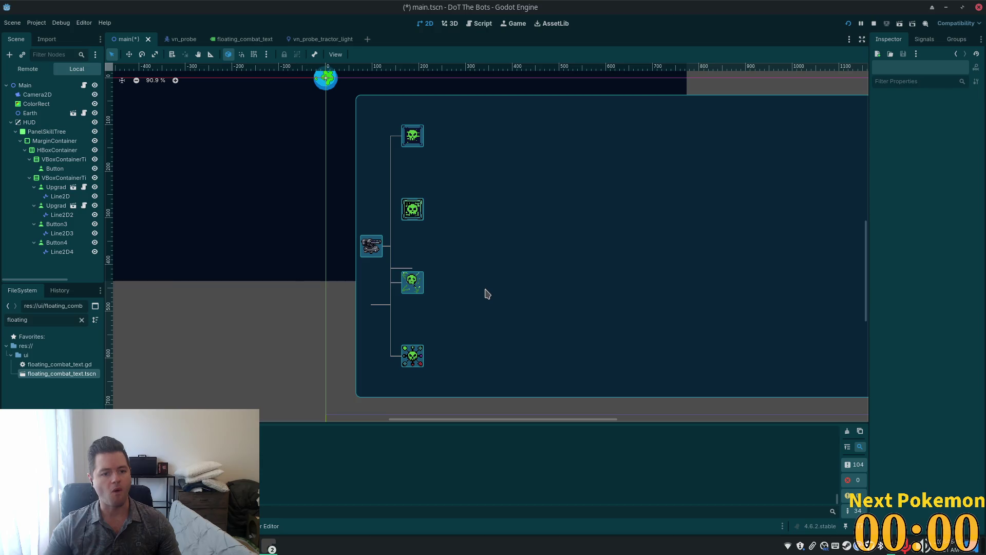
# Step: Reset Line2D2's transform position to zero
pyautogui.click(60, 206)
pyautogui.click(57, 224)
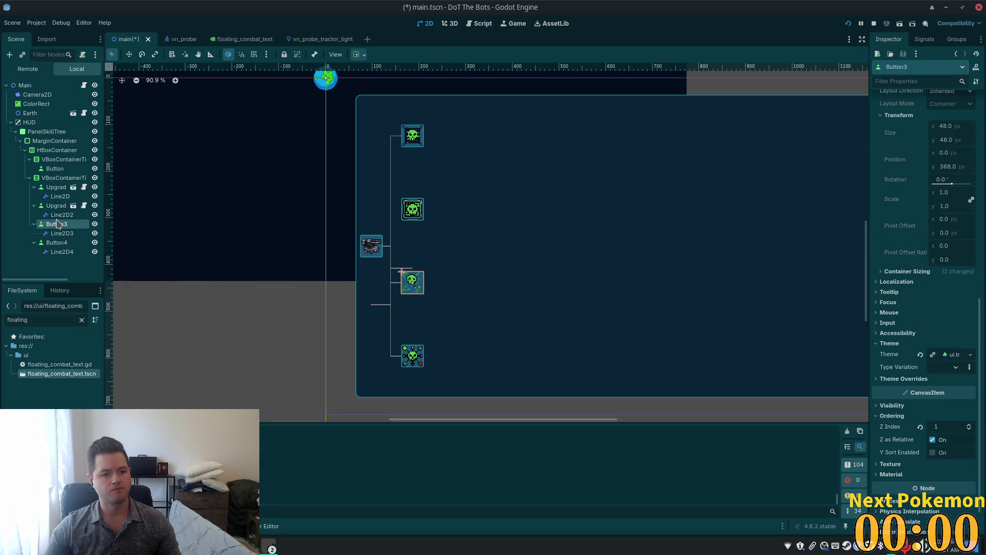
pyautogui.click(58, 214)
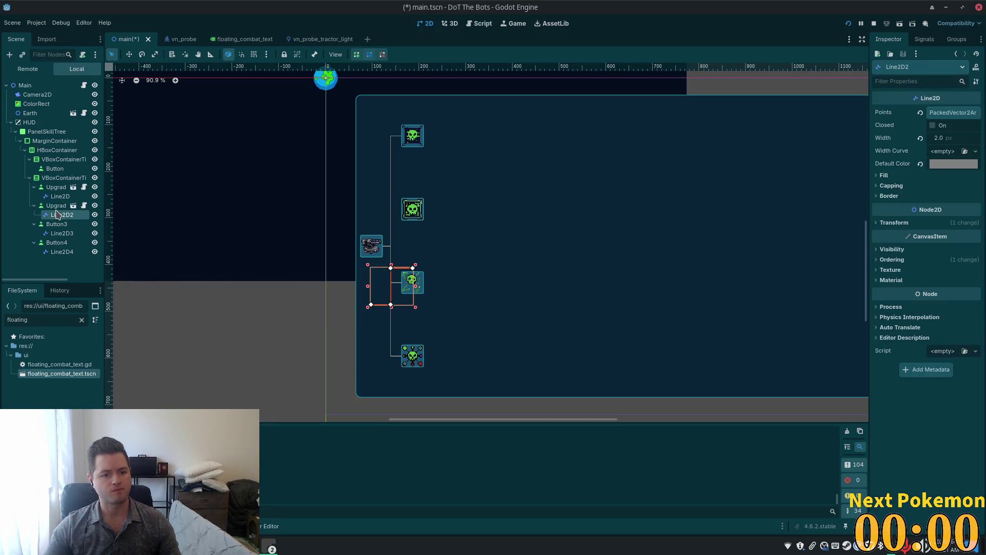
pyautogui.scroll(6, 489, 251)
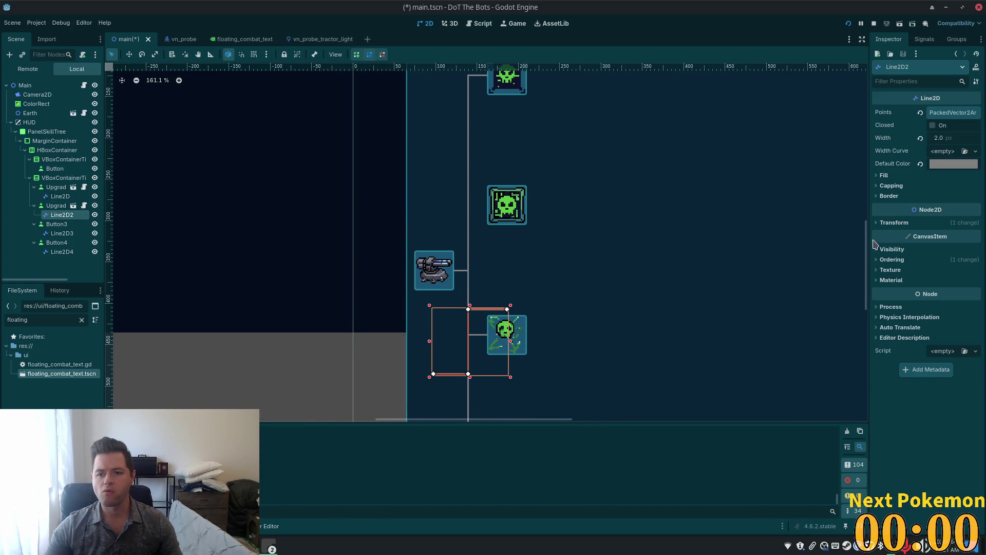
pyautogui.click(879, 224)
pyautogui.click(922, 241)
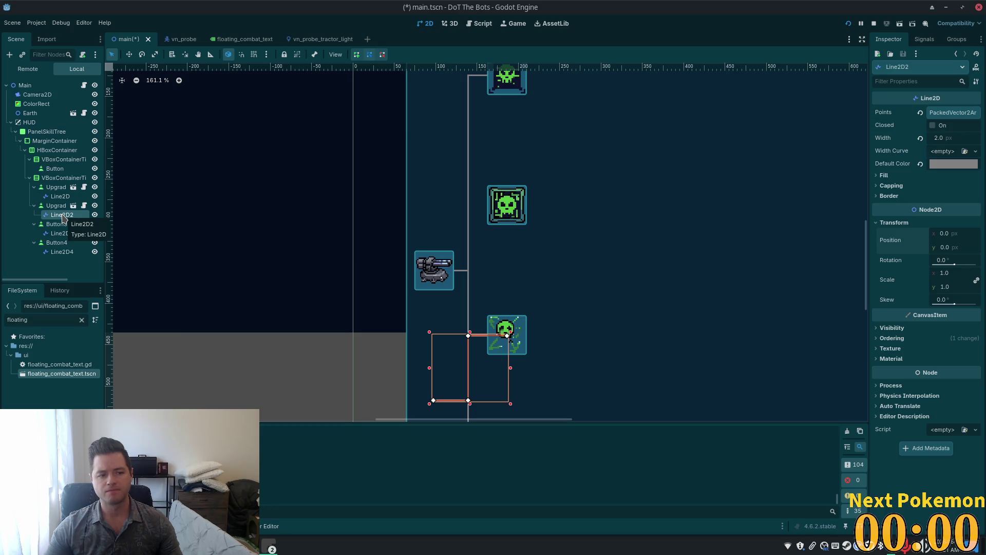
# Step: Move Line2D2 up to the upper skull button, at position 0, -158
pyautogui.click(129, 58)
pyautogui.moveTo(636, 253)
pyautogui.mouseDown()
pyautogui.moveTo(627, 202)
pyautogui.moveTo(640, 142)
pyautogui.moveTo(632, 141)
pyautogui.mouseUp()
pyautogui.scroll(3, 619, 165)
pyautogui.scroll(-3, 668, 159)
pyautogui.scroll(3, 662, 149)
pyautogui.hscroll(-2, 664, 149)
pyautogui.moveTo(657, 205)
pyautogui.mouseDown()
pyautogui.moveTo(661, 214)
pyautogui.moveTo(667, 207)
pyautogui.mouseUp()
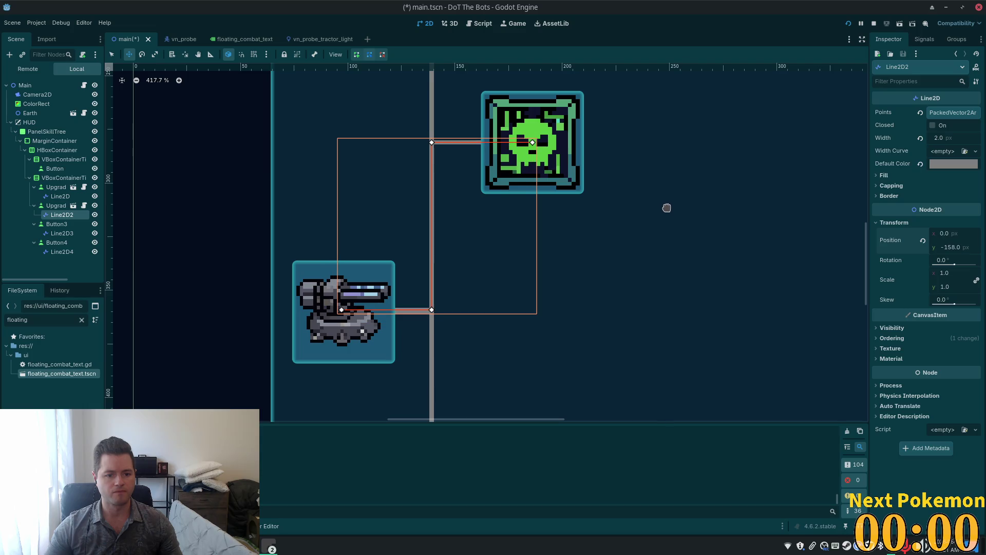
pyautogui.scroll(-2, 615, 182)
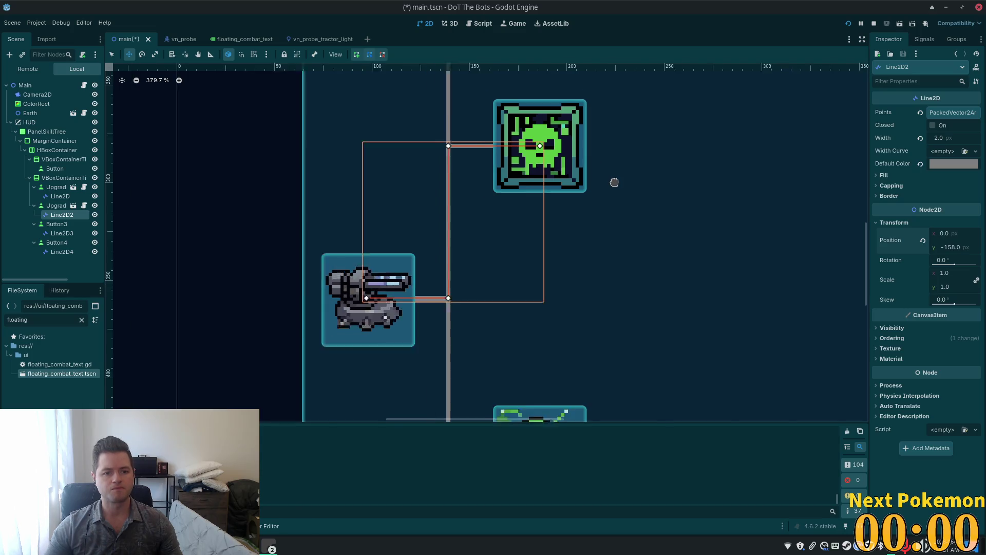
pyautogui.scroll(-8, 616, 179)
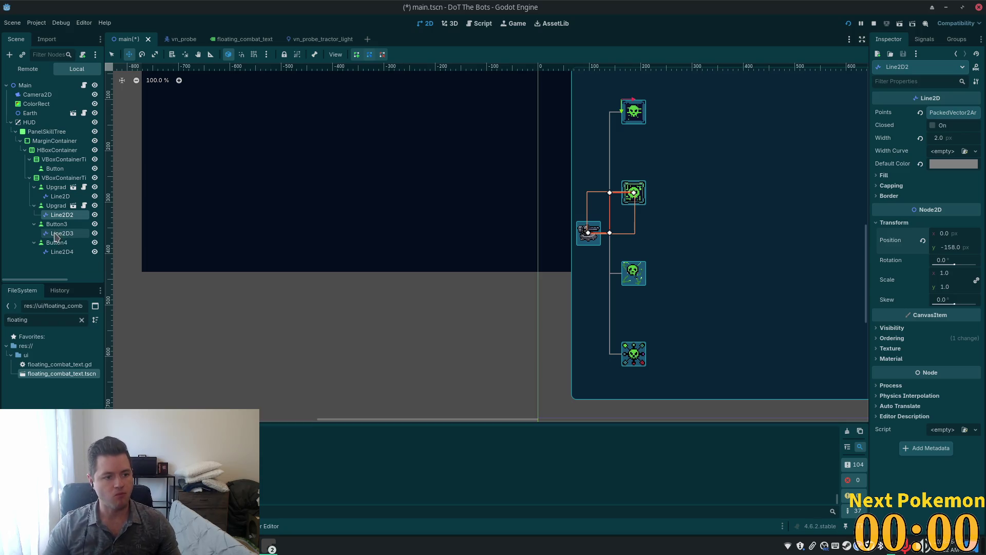
pyautogui.click(57, 233)
# Step: Move Line2D3 and Line2D4 up to column level and instance upgrade_button.tscn as UpgradeButton2
pyautogui.keyDown('ctrl'); pyautogui.click(58, 251); pyautogui.keyUp('ctrl')
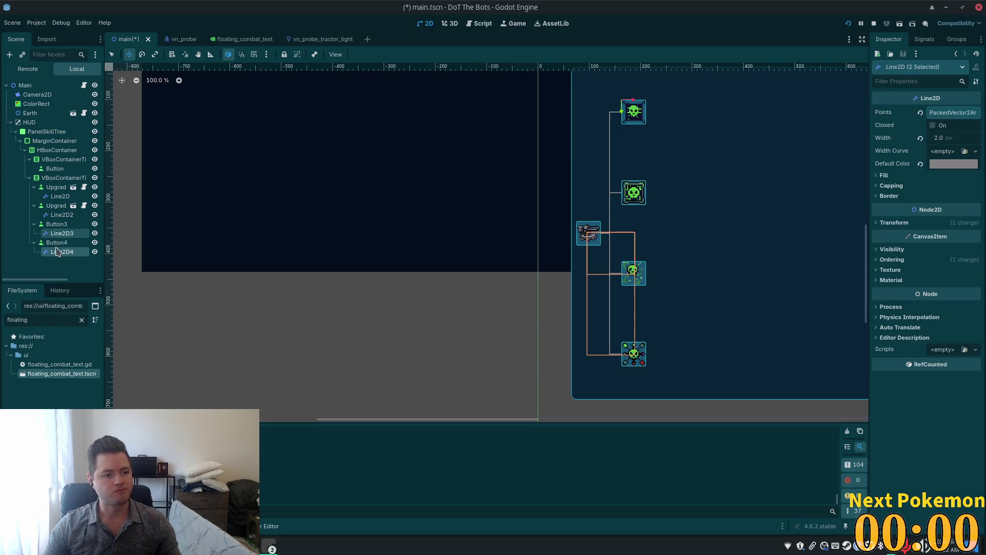
pyautogui.moveTo(56, 201); pyautogui.dragTo(62, 178)
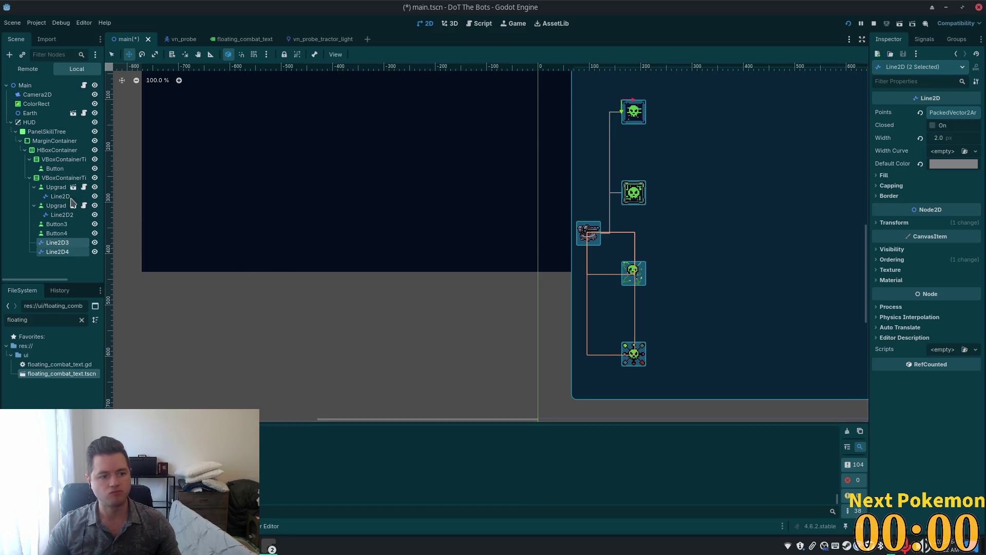
pyautogui.click(56, 224)
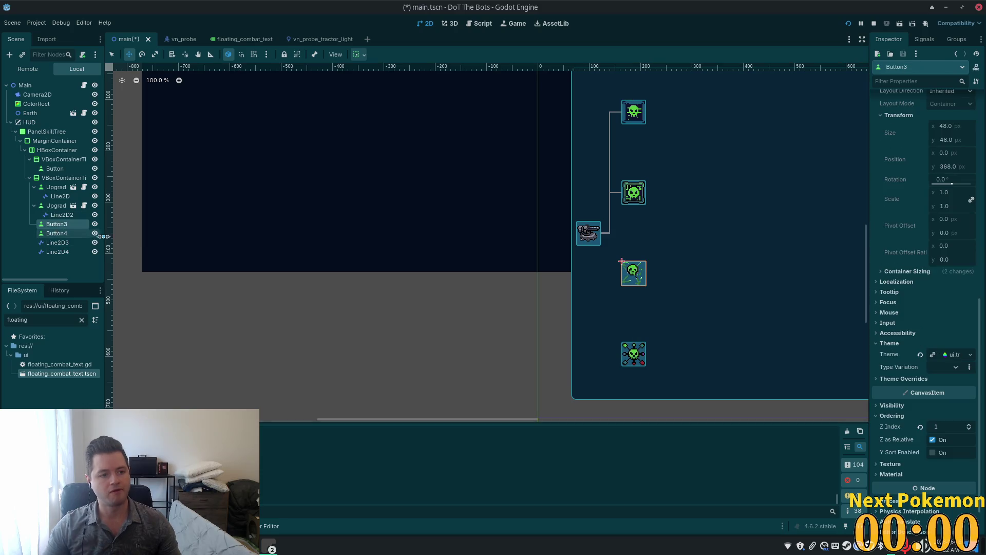
pyautogui.click(57, 178)
pyautogui.hotkey('ctrl', 'shift', 'a')
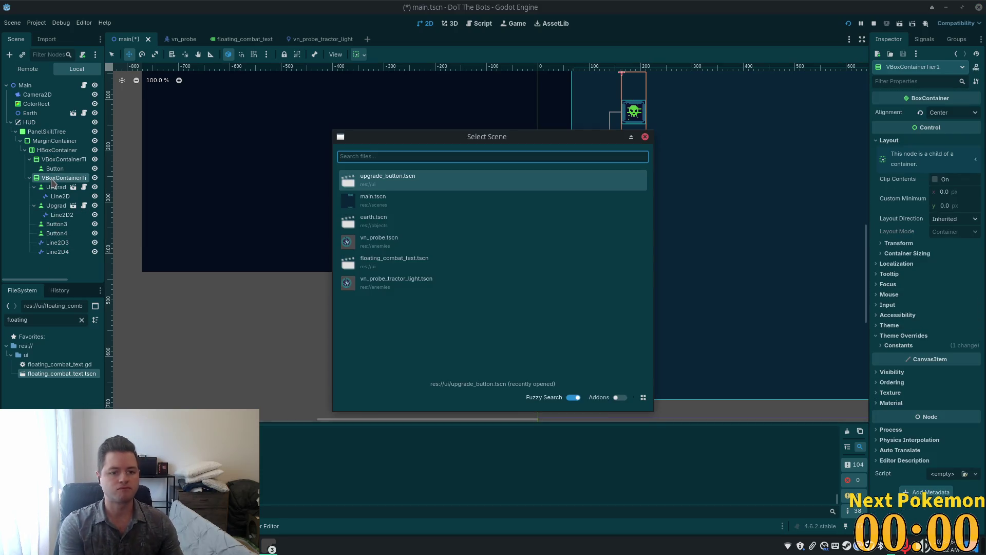
pyautogui.press('Return')
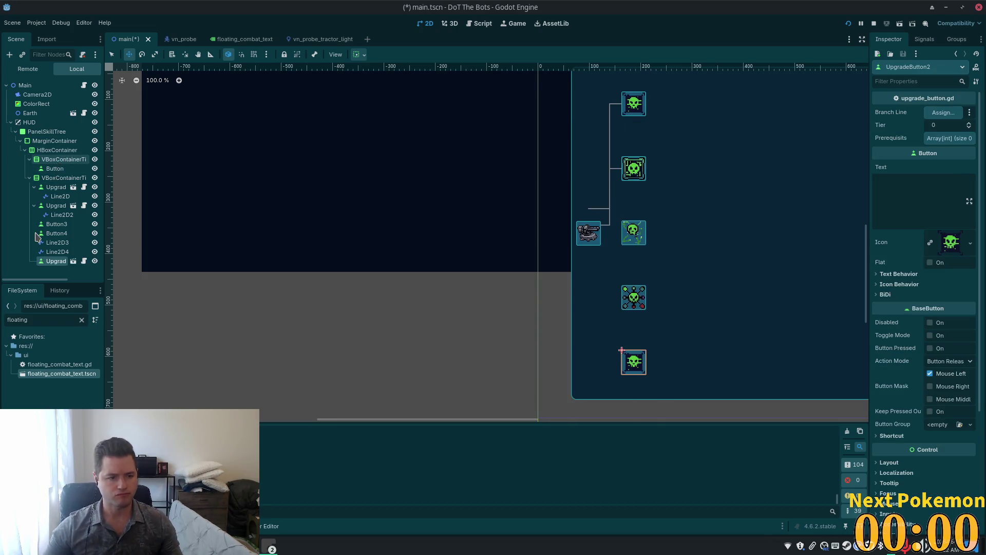
# Step: Copy Button3's skull icon onto UpgradeButton2 and move it into the third slot
pyautogui.click(56, 224)
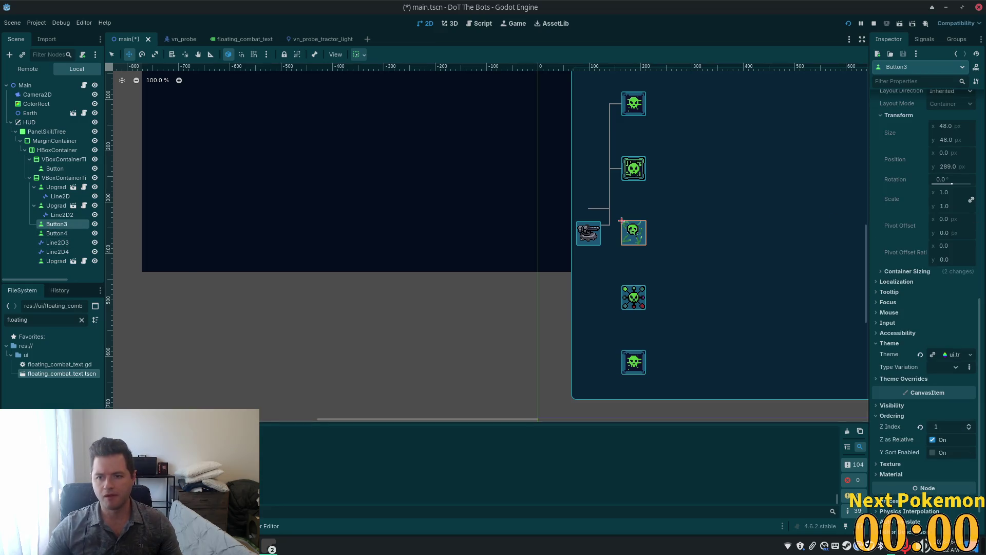
pyautogui.scroll(10, 934, 290)
pyautogui.scroll(2, 934, 289)
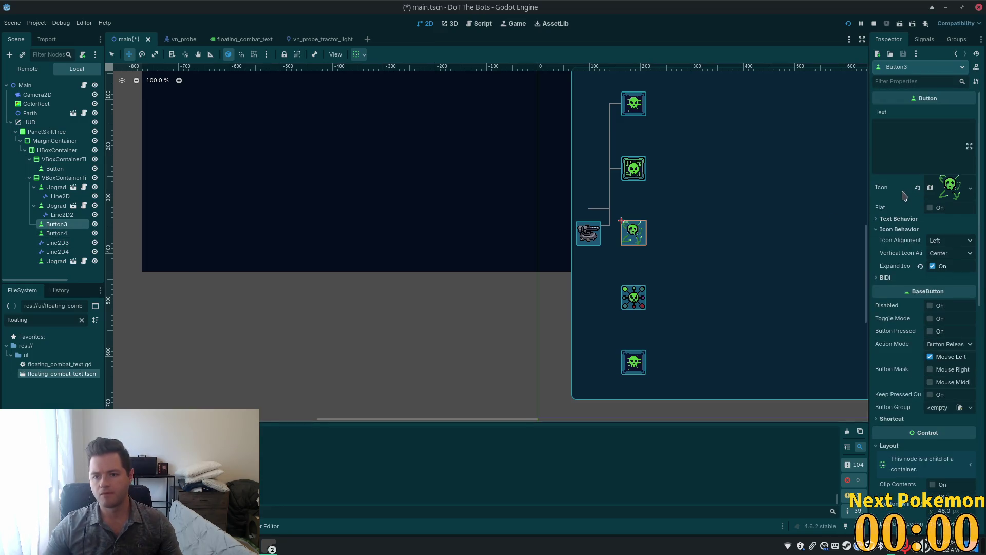
pyautogui.rightClick(895, 188)
pyautogui.click(901, 195)
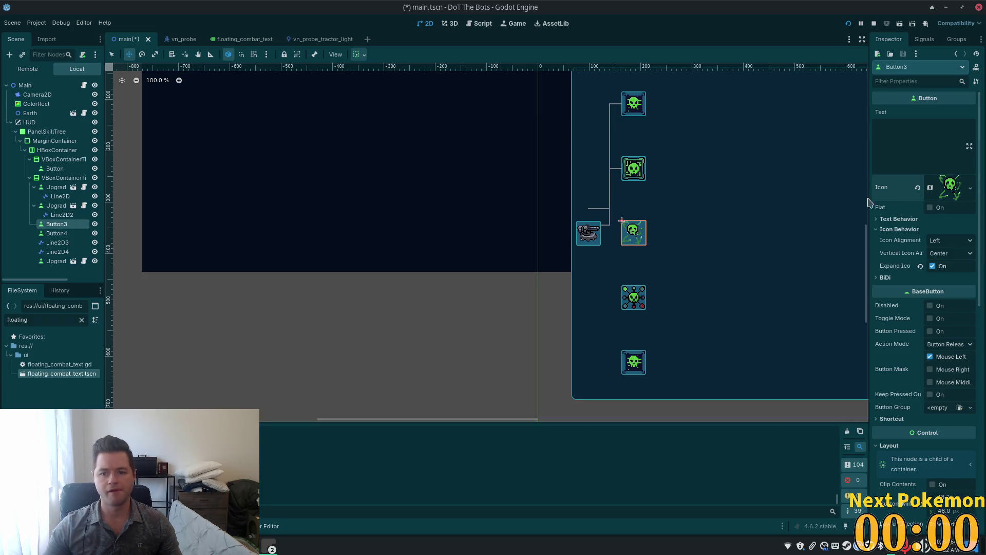
pyautogui.click(55, 261)
pyautogui.rightClick(56, 261)
pyautogui.click(883, 249)
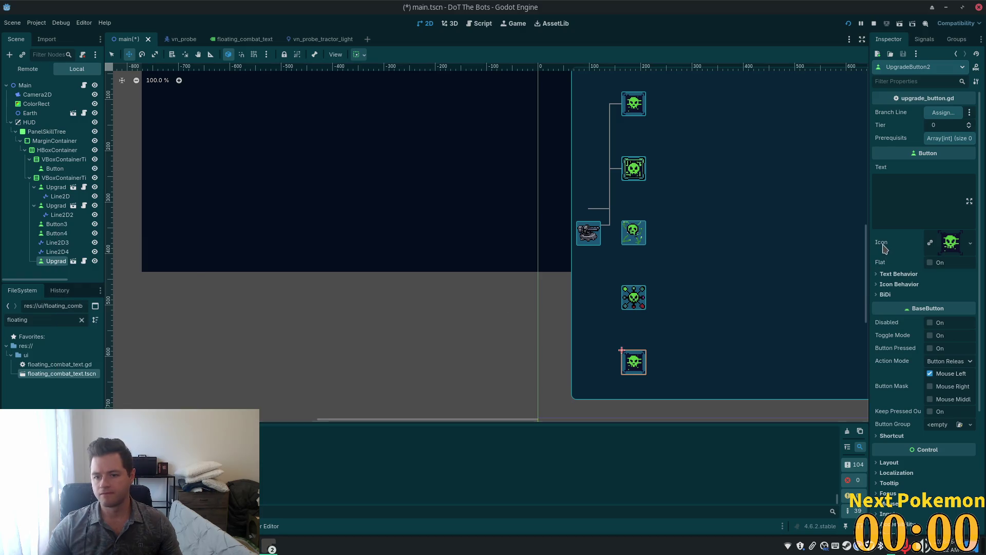
pyautogui.rightClick(890, 248)
pyautogui.click(900, 259)
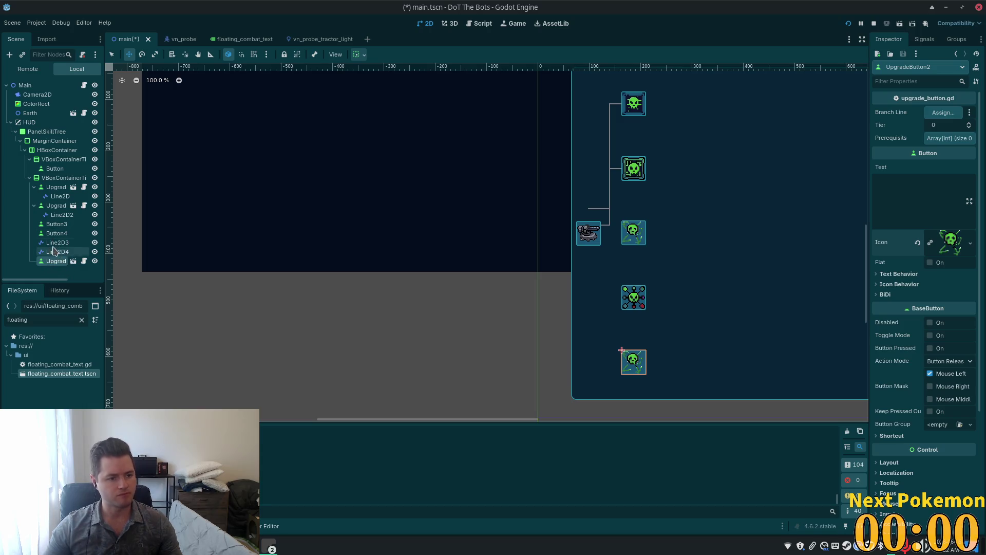
pyautogui.moveTo(49, 266); pyautogui.dragTo(53, 226)
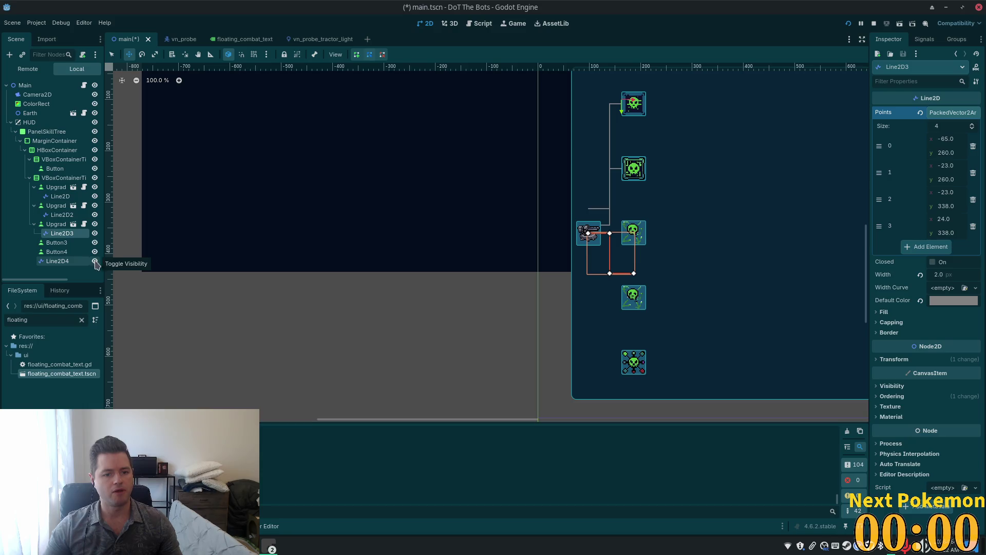
# Step: Delete Button3 from the scene
pyautogui.click(56, 242)
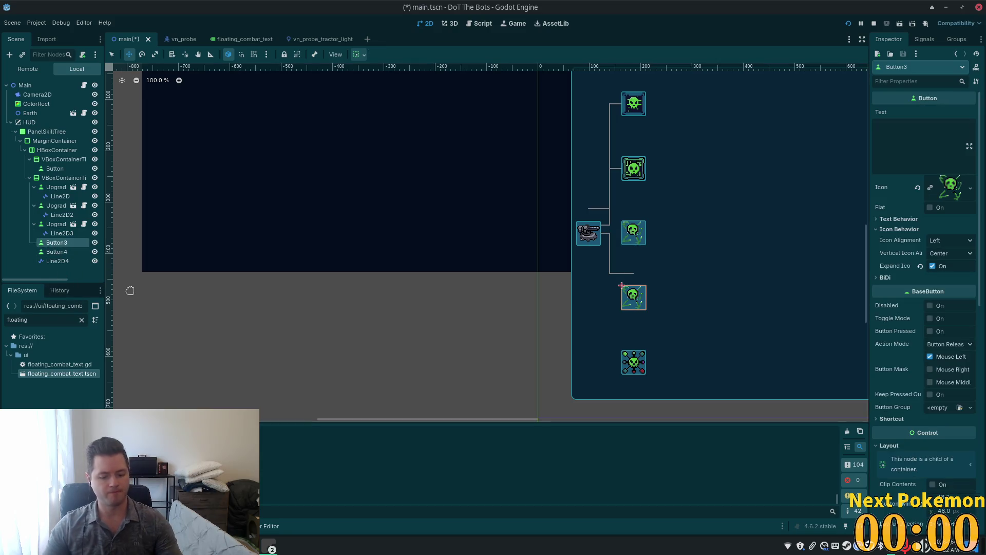
pyautogui.press('Delete')
pyautogui.click(523, 287)
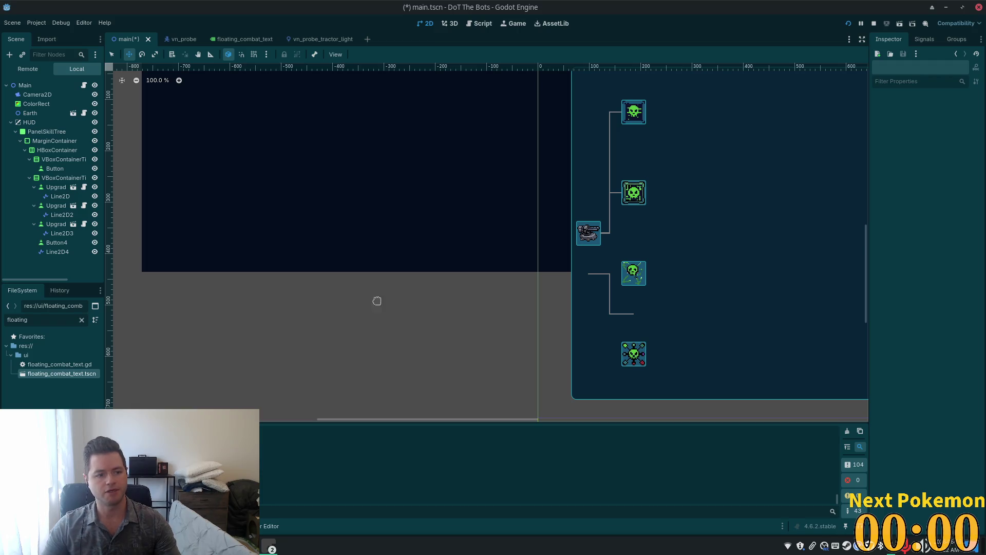
# Step: Reset Line2D3's position and drag it to y -315 between the turret and skull
pyautogui.click(63, 234)
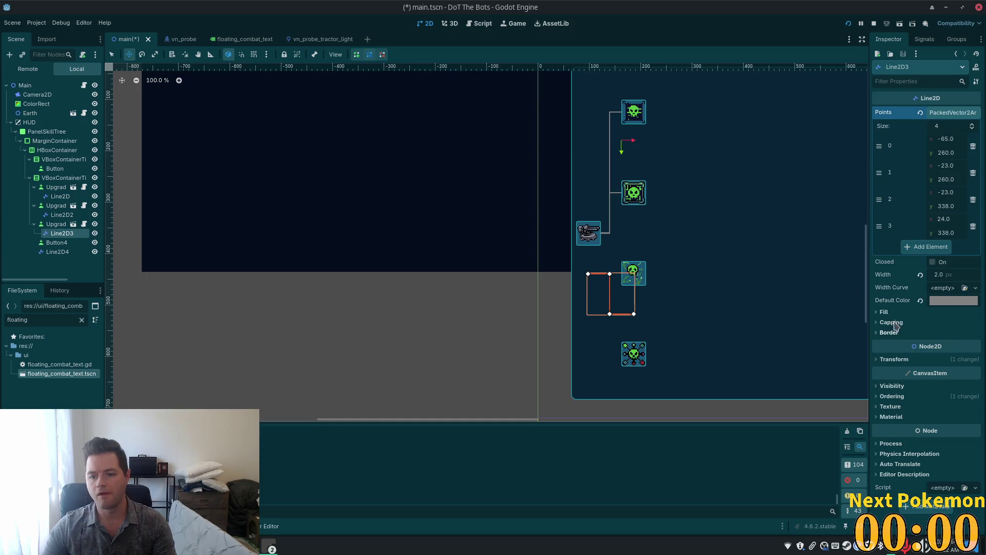
pyautogui.click(882, 360)
pyautogui.click(919, 378)
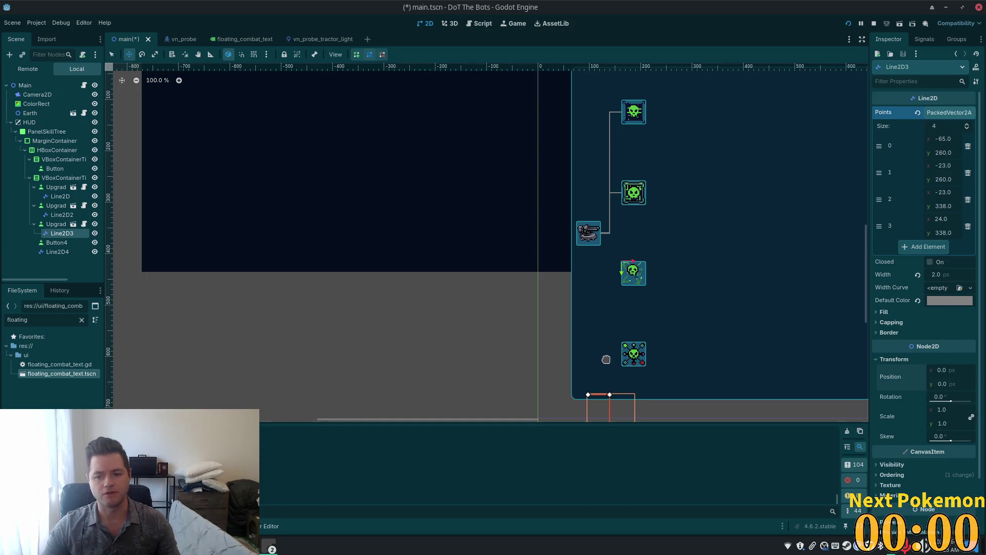
pyautogui.moveTo(614, 408)
pyautogui.mouseDown()
pyautogui.moveTo(617, 249)
pyautogui.moveTo(596, 258)
pyautogui.mouseUp()
pyautogui.scroll(13, 615, 248)
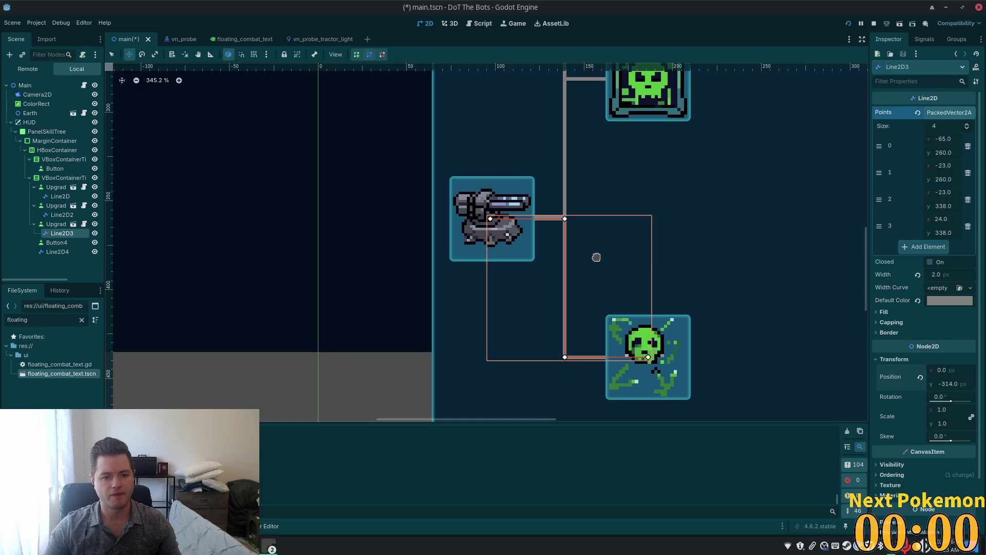
pyautogui.moveTo(597, 257); pyautogui.dragTo(597, 255)
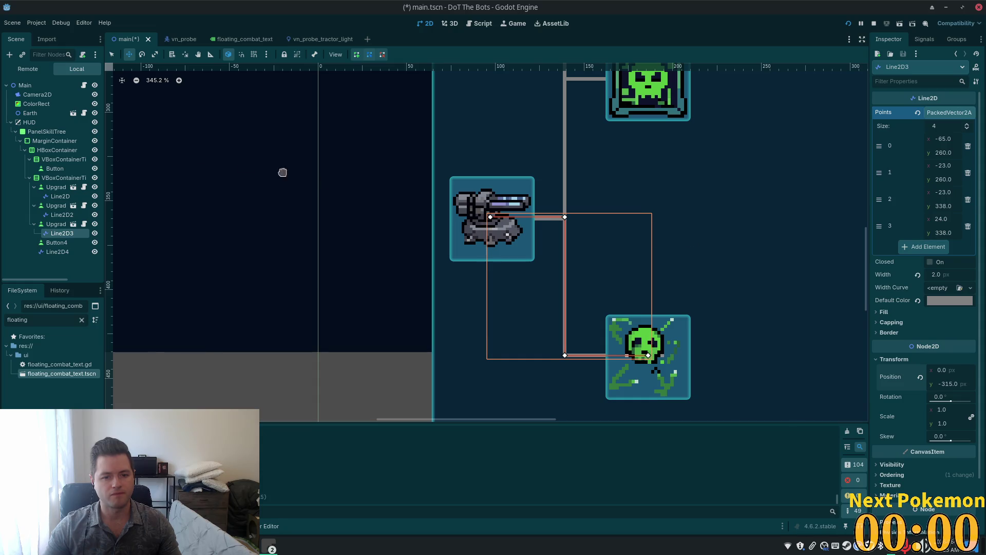
pyautogui.click(56, 180)
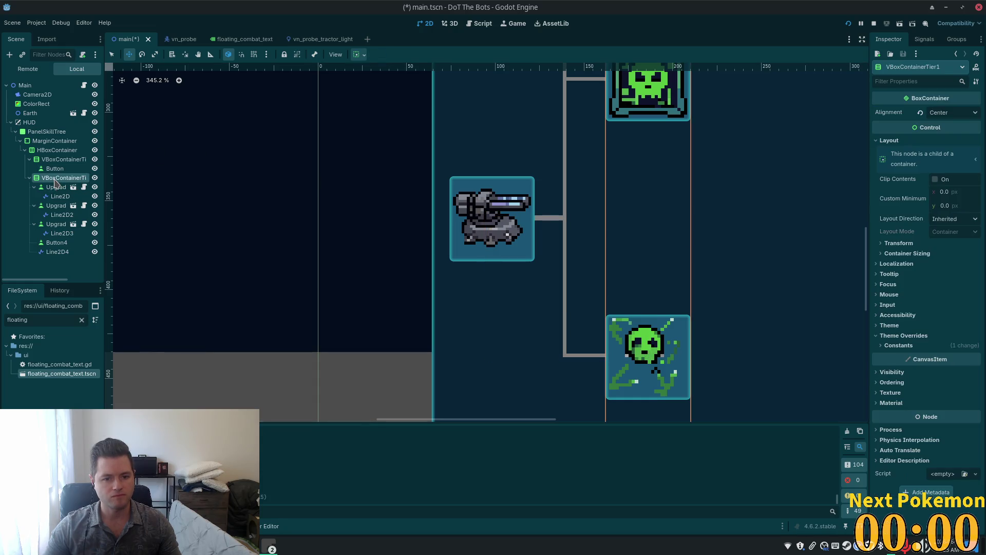
pyautogui.scroll(-5, 568, 256)
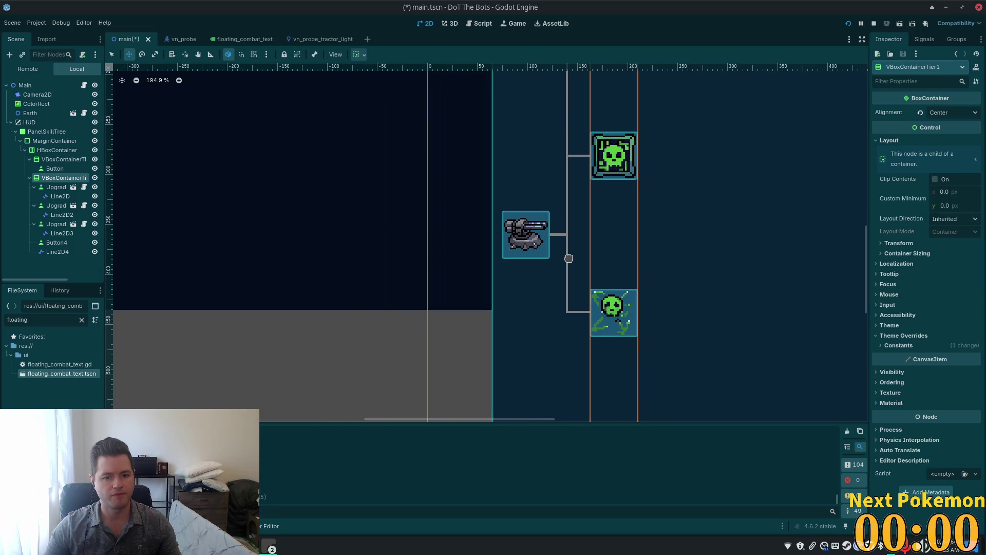
pyautogui.scroll(7, 569, 264)
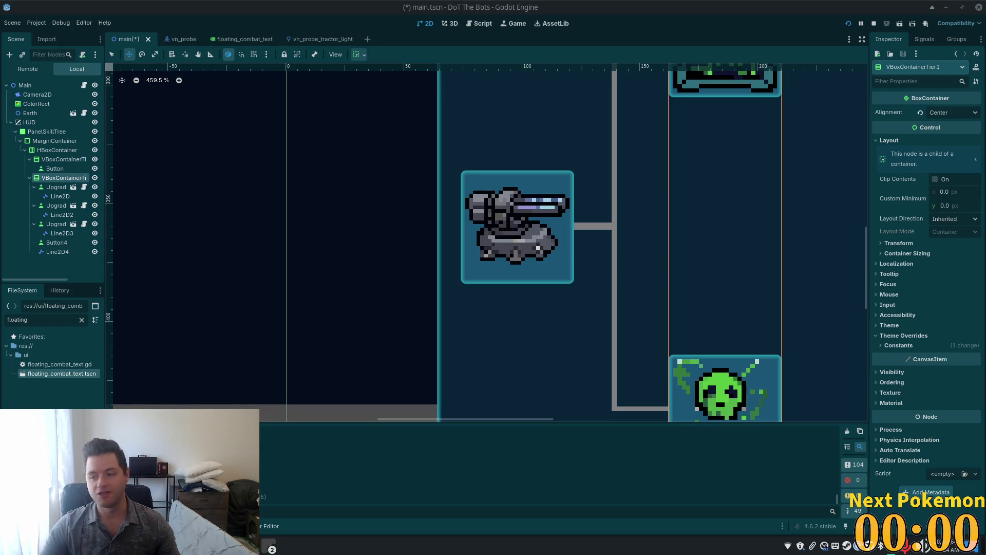
pyautogui.scroll(-1, 600, 276)
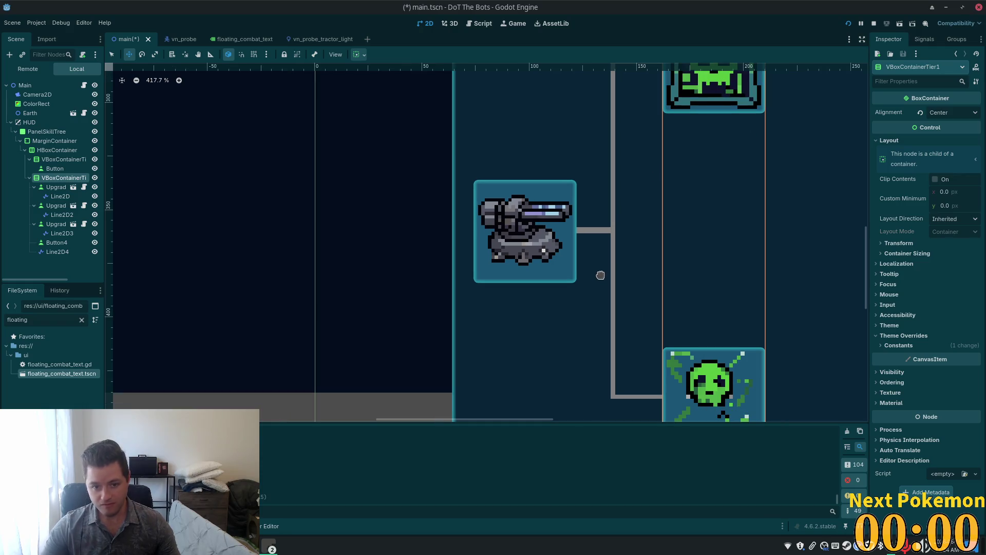
pyautogui.scroll(11, 606, 226)
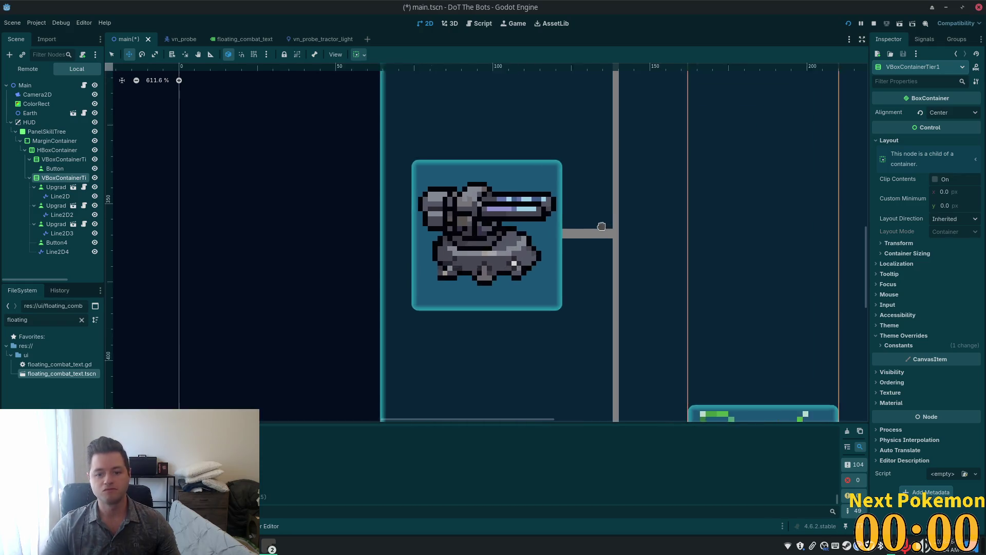
pyautogui.scroll(15, 543, 223)
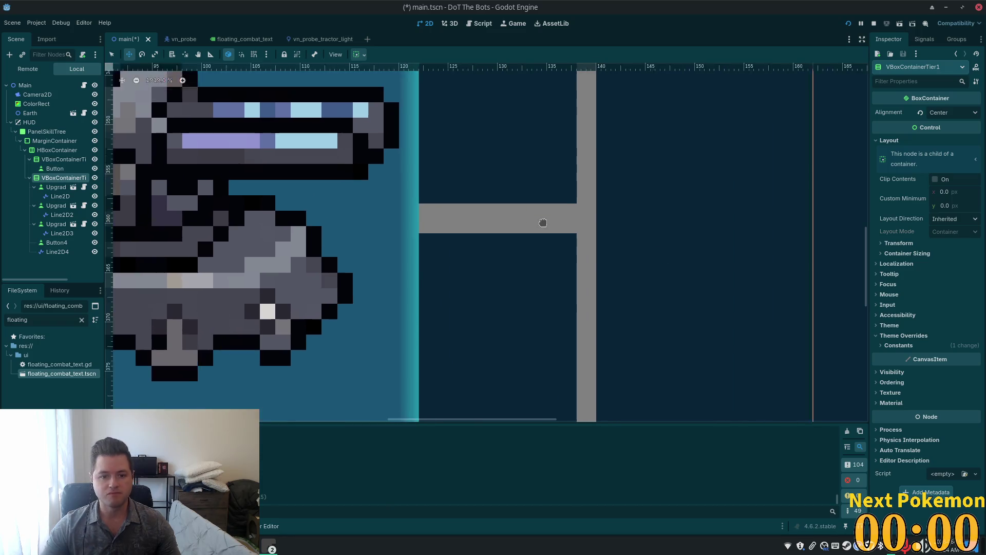
pyautogui.scroll(-12, 543, 222)
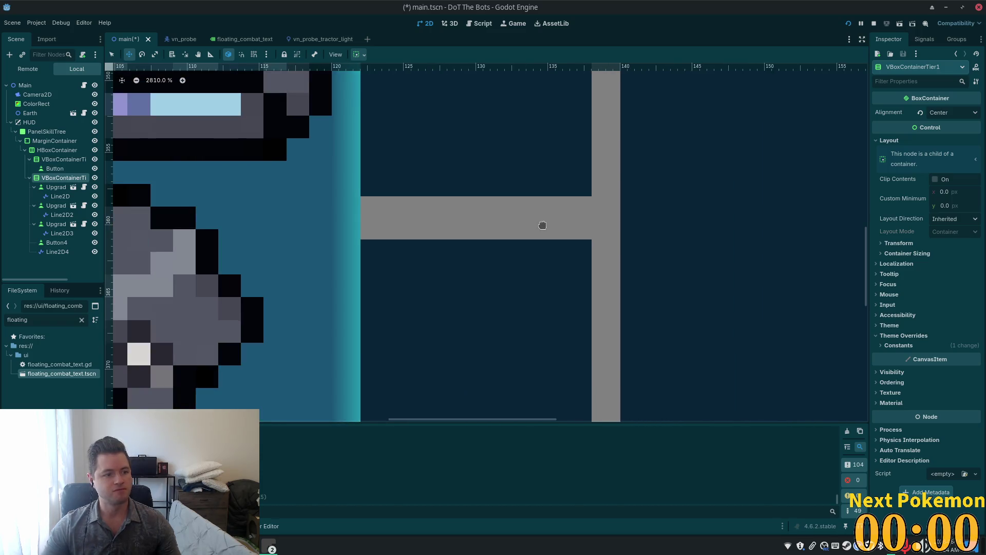
pyautogui.scroll(-16, 552, 233)
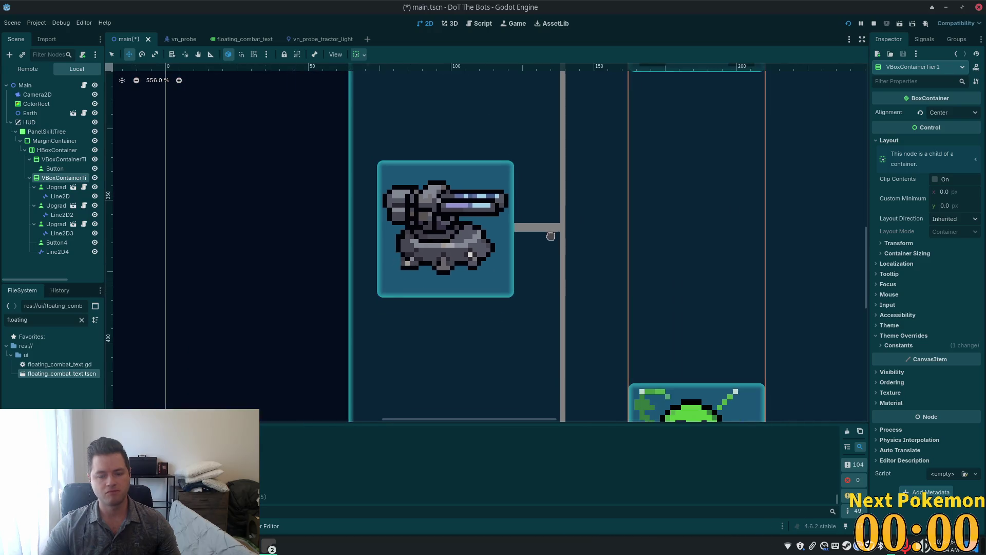
pyautogui.click(58, 197)
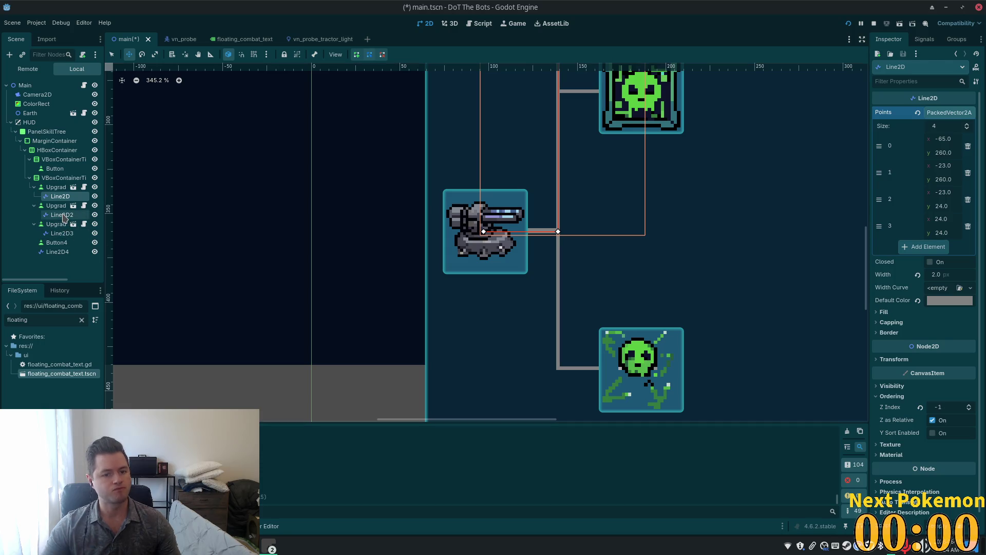
# Step: Move Line2D, Line2D2 and Line2D3 directly into VBoxContainerTier1, then start adding a child node there
pyautogui.keyDown('ctrl'); pyautogui.click(62, 215); pyautogui.keyUp('ctrl')
pyautogui.keyDown('ctrl'); pyautogui.click(62, 234); pyautogui.keyUp('ctrl')
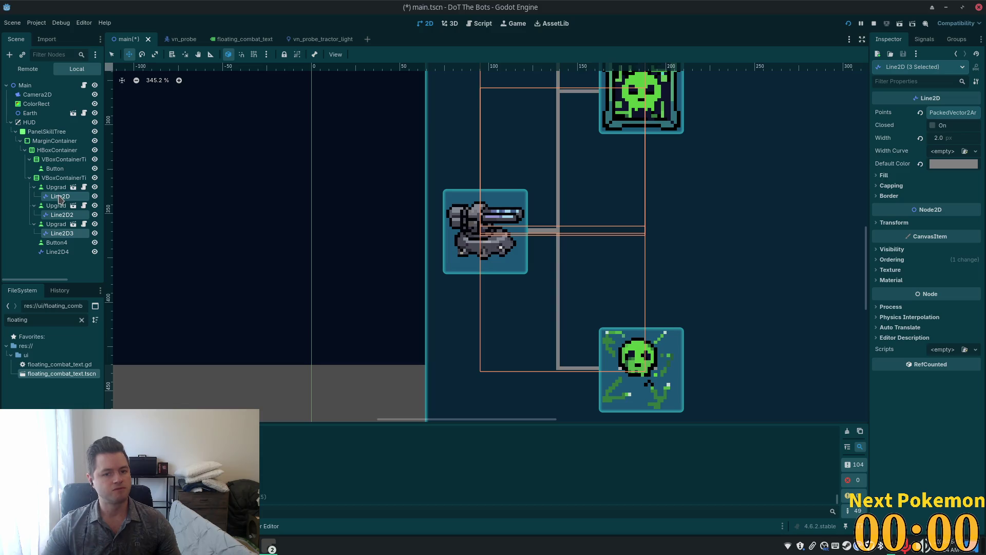
pyautogui.moveTo(56, 218); pyautogui.dragTo(59, 177)
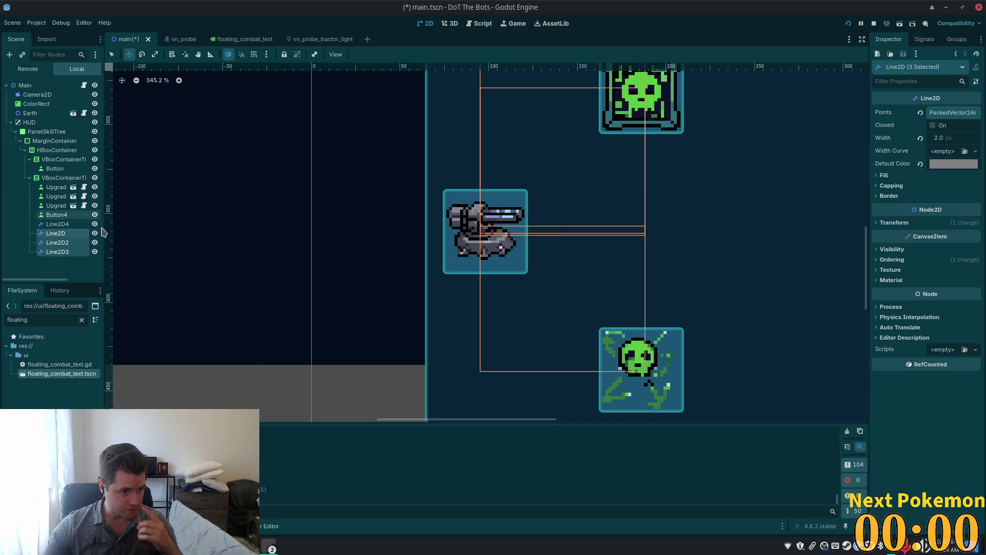
pyautogui.click(57, 215)
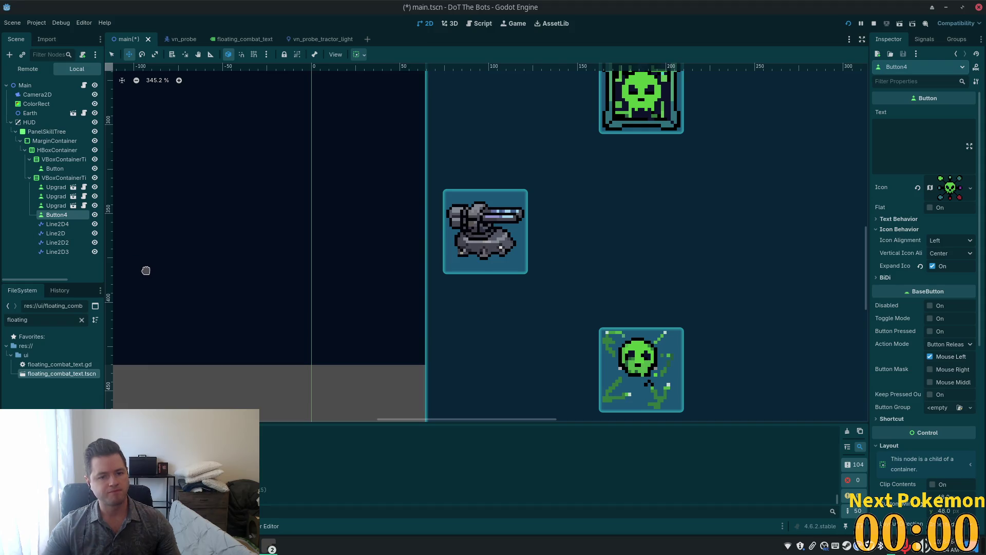
pyautogui.hotkey('ctrl', 'z')
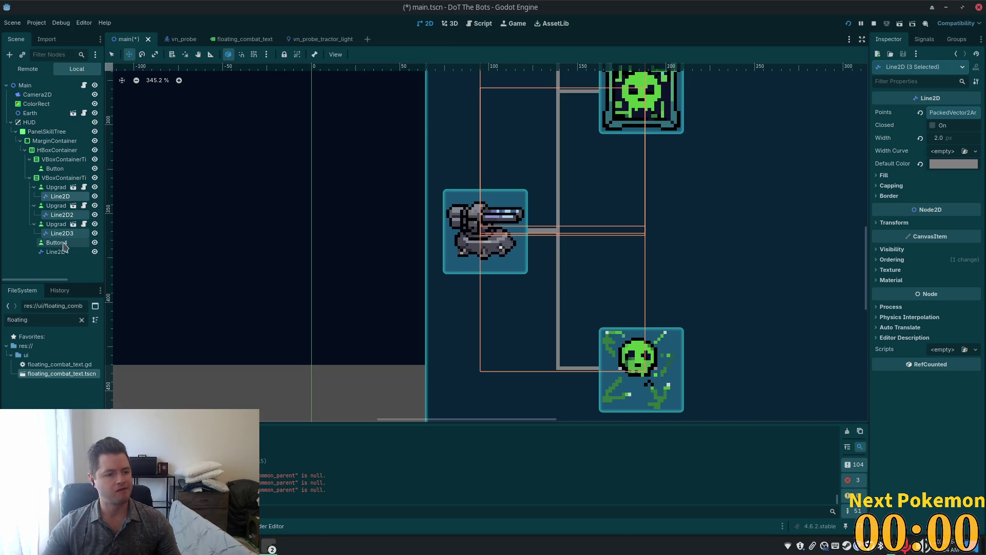
pyautogui.moveTo(61, 218)
pyautogui.mouseDown()
pyautogui.moveTo(93, 251)
pyautogui.moveTo(67, 254)
pyautogui.mouseUp()
pyautogui.click(57, 215)
pyautogui.scroll(-3, 394, 264)
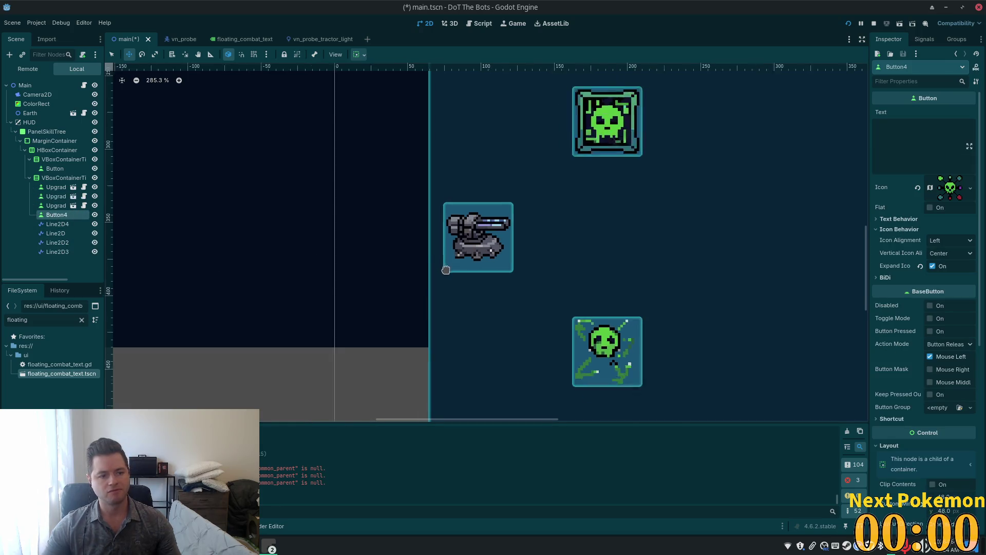
pyautogui.click(77, 179)
pyautogui.hotkey('ctrl', 'a')
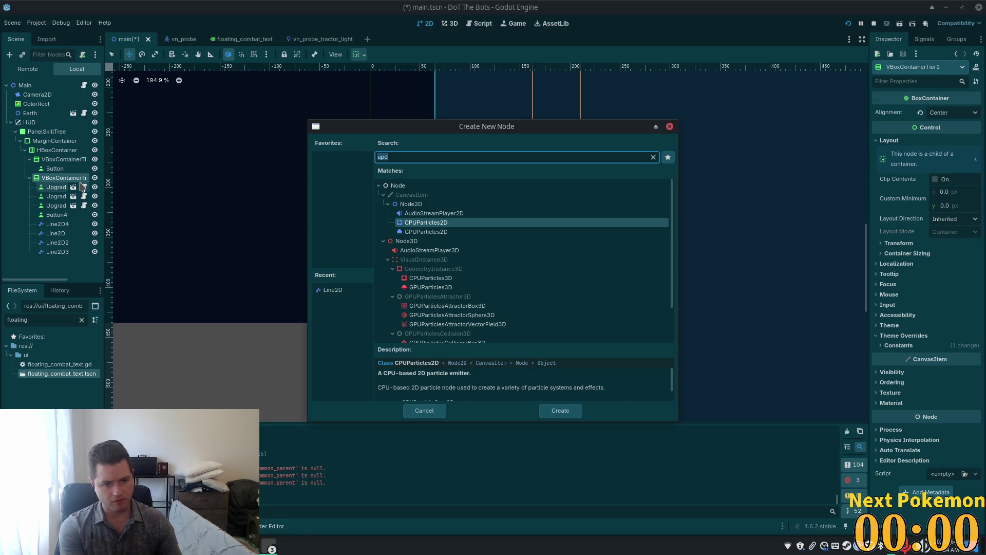
# Step: Instance the upgrade button scene into the container and inspect Button4's position
pyautogui.press('Escape')
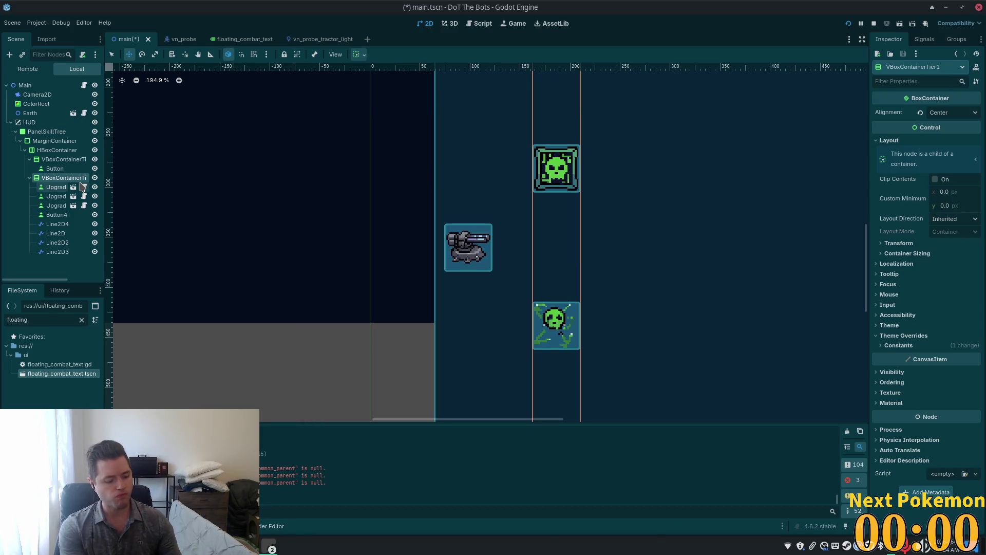
pyautogui.hotkey('ctrl', 'shift', 'a')
pyautogui.press('Return')
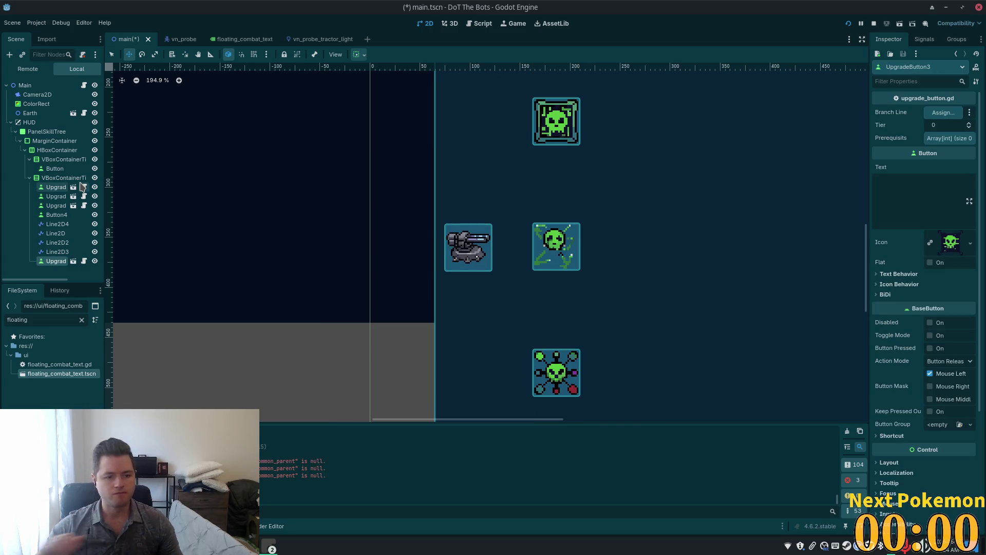
pyautogui.click(52, 215)
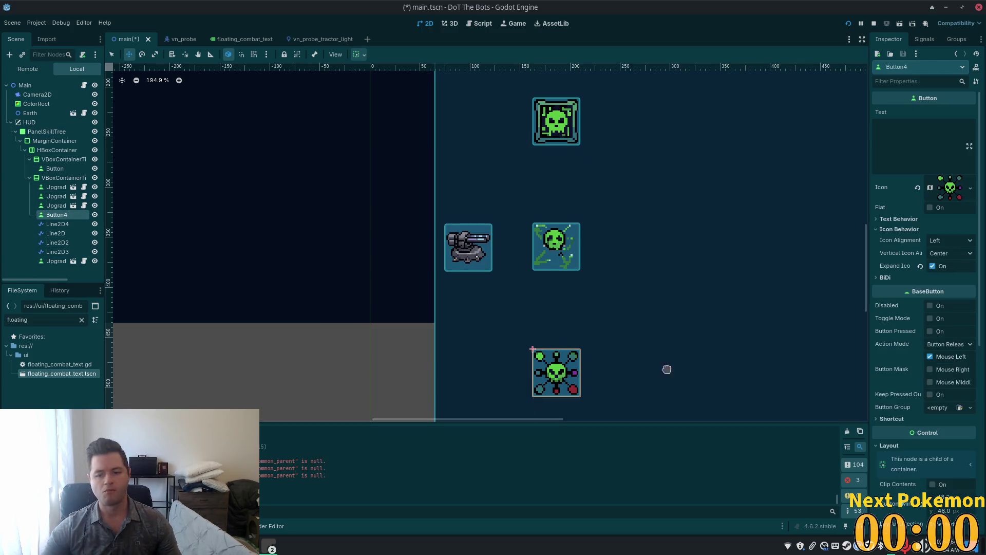
pyautogui.scroll(-3, 904, 272)
pyautogui.scroll(-2, 913, 289)
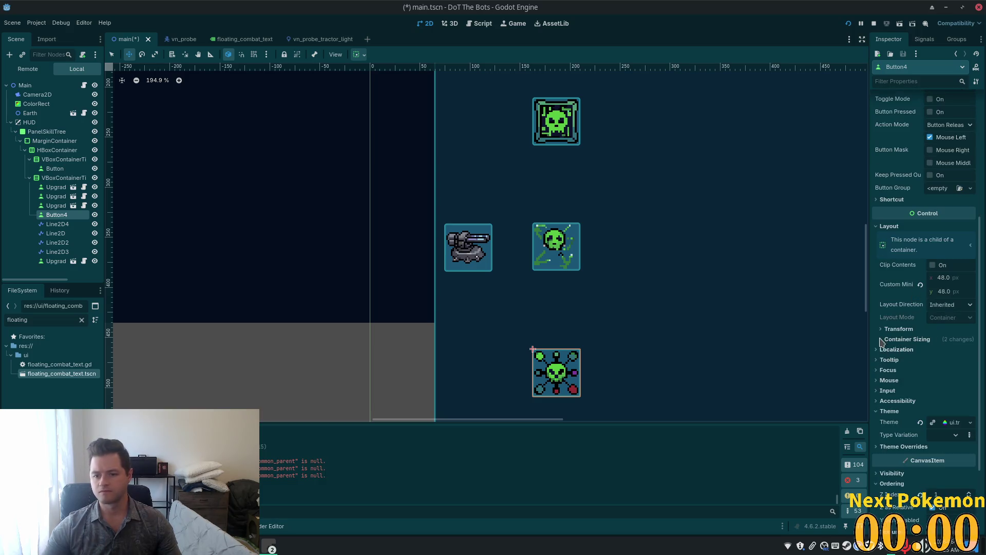
pyautogui.click(898, 330)
pyautogui.rightClick(888, 353)
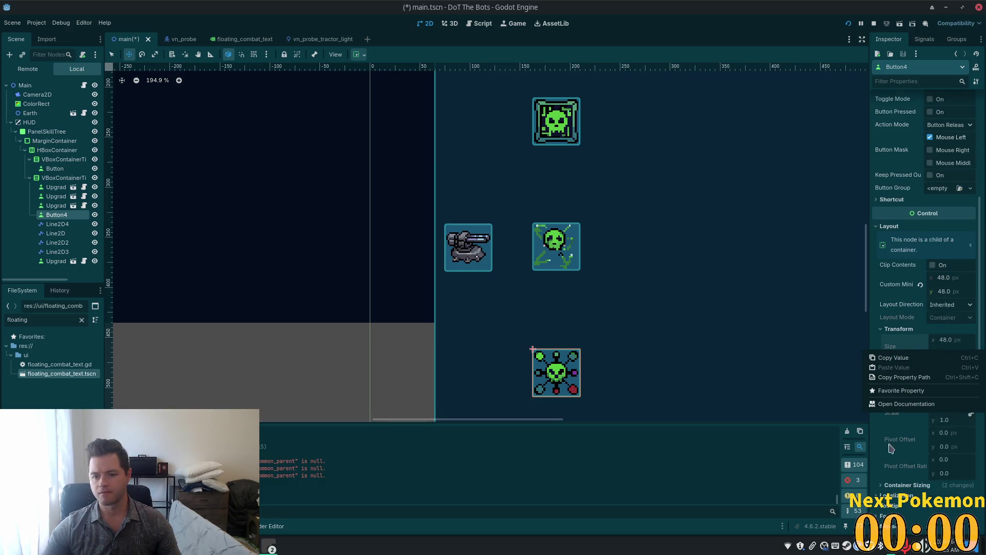
pyautogui.rightClick(893, 372)
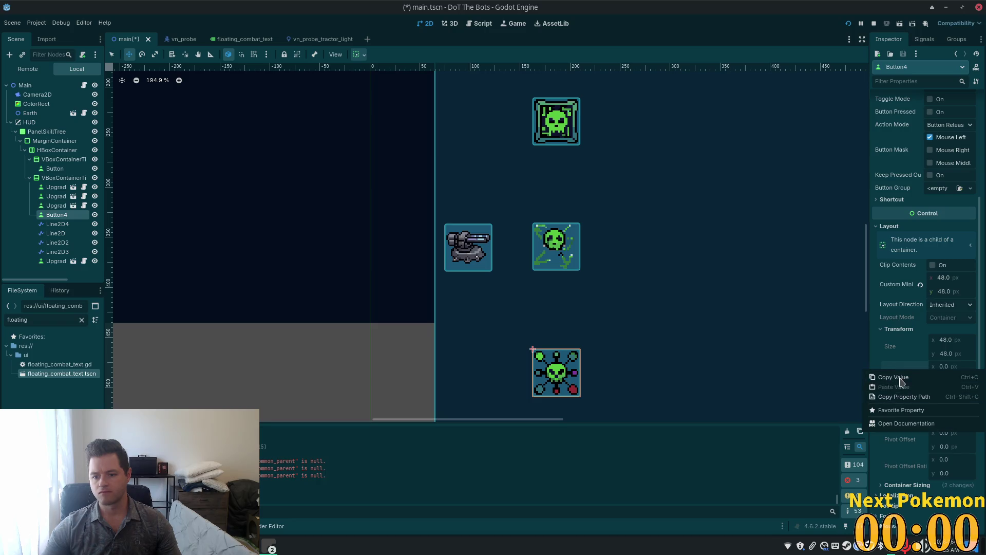
pyautogui.click(898, 378)
# Step: Copy Button4's position and compare it with UpgradeButton3's transform position
pyautogui.click(59, 261)
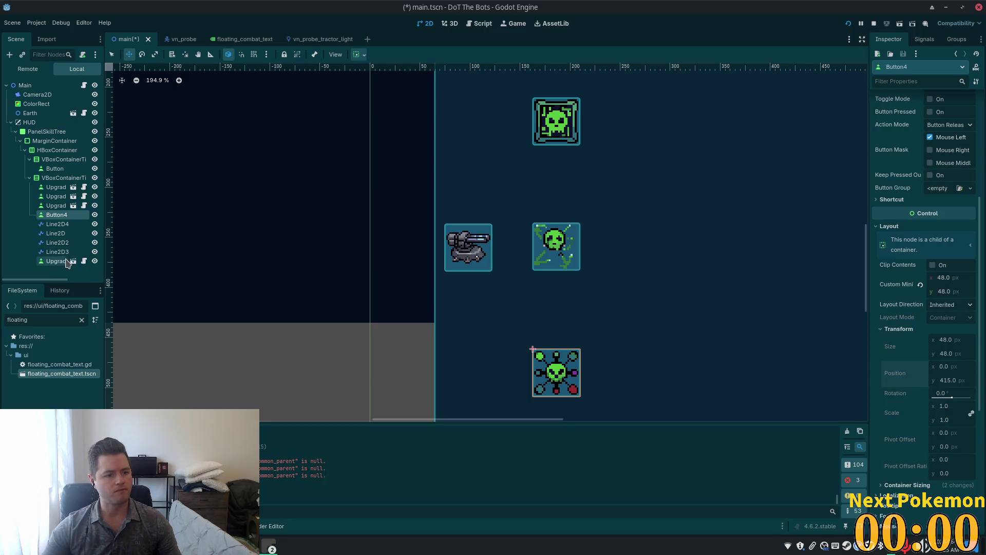
pyautogui.scroll(-5, 922, 408)
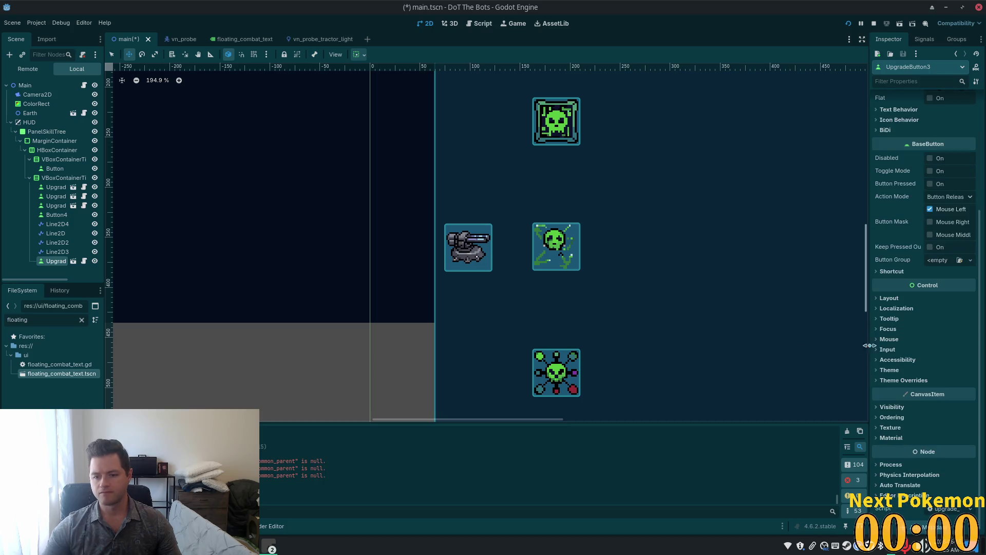
pyautogui.click(888, 299)
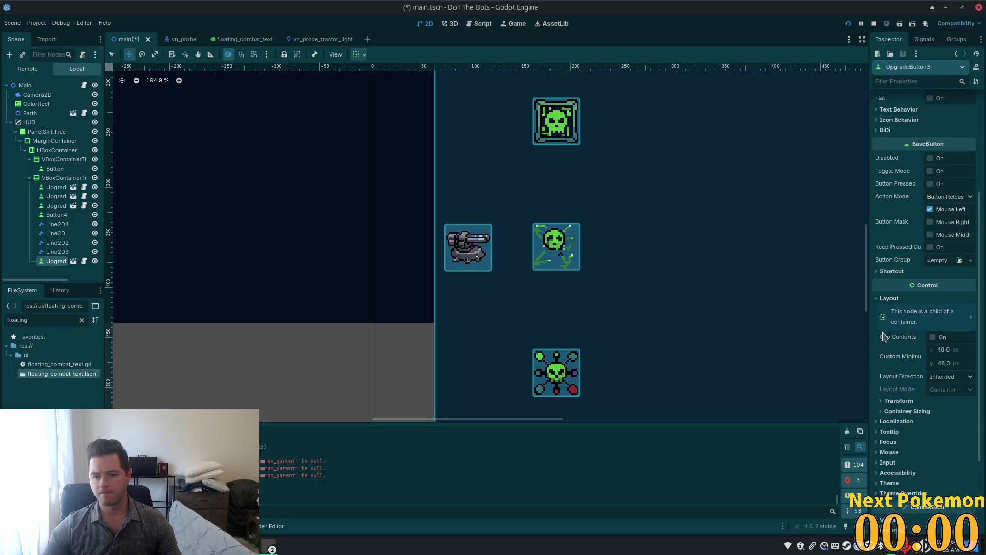
pyautogui.click(885, 401)
pyautogui.rightClick(897, 448)
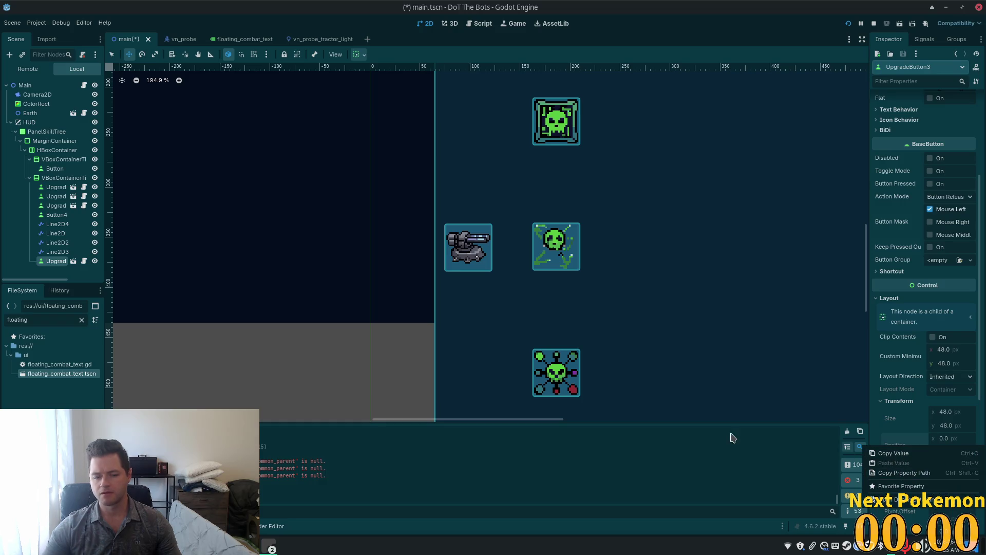
pyautogui.click(64, 215)
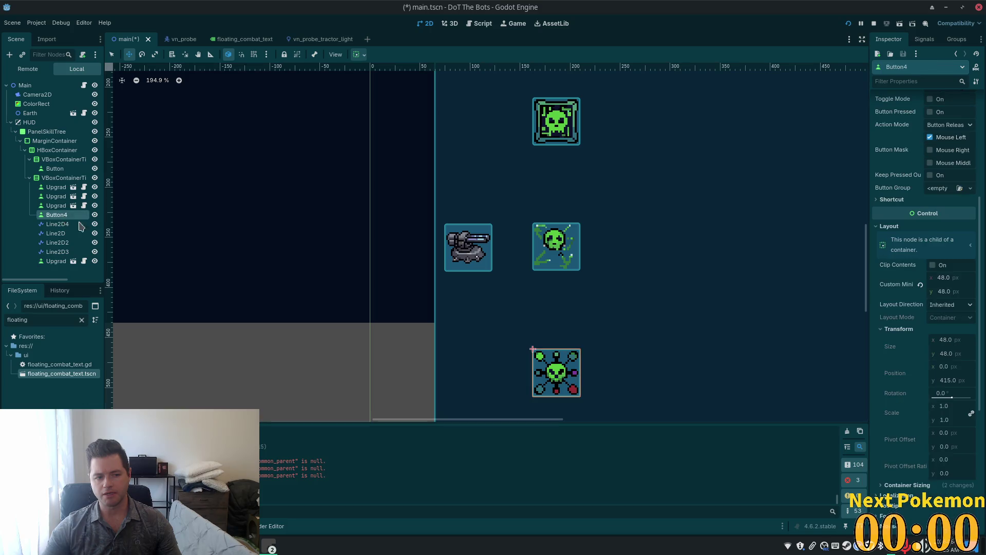
pyautogui.rightClick(898, 376)
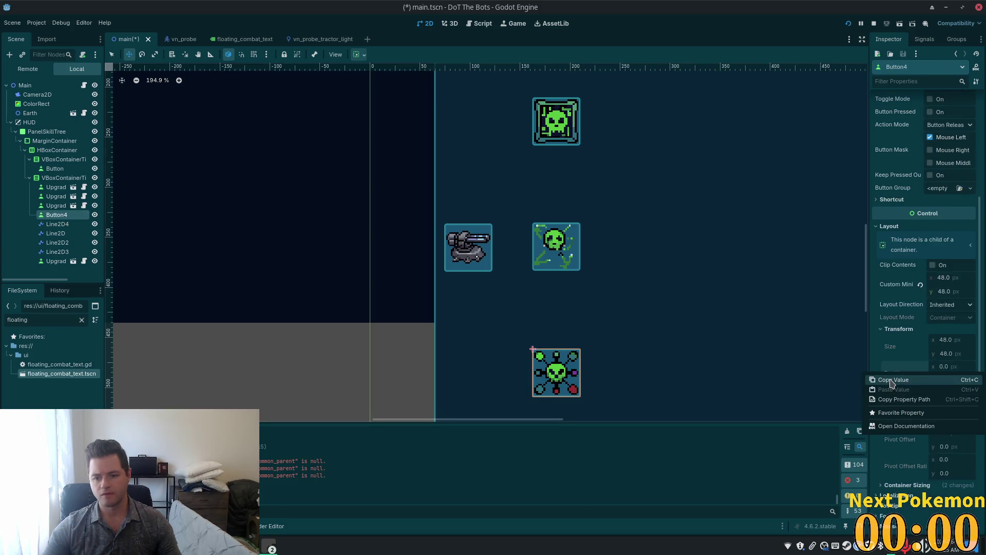
pyautogui.click(897, 380)
pyautogui.click(51, 262)
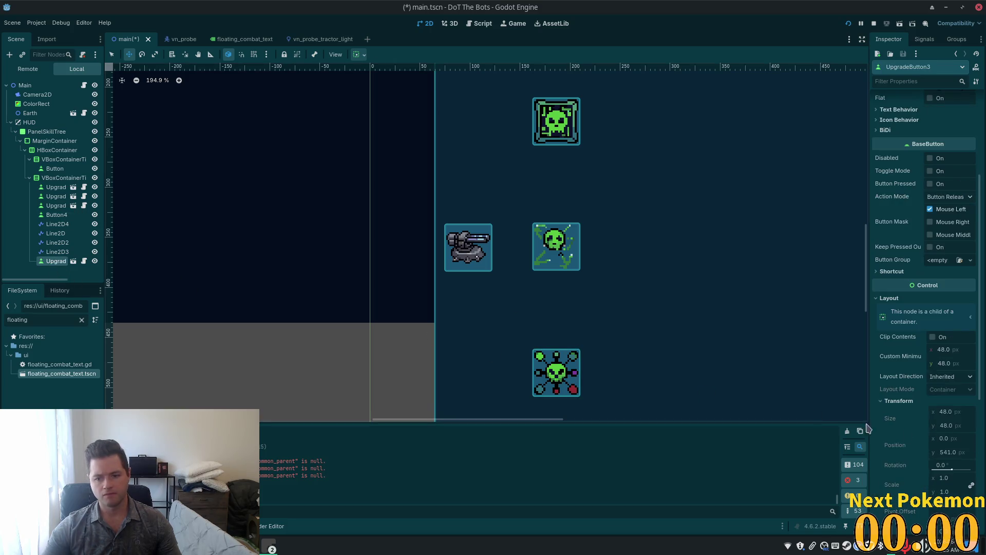
pyautogui.rightClick(894, 448)
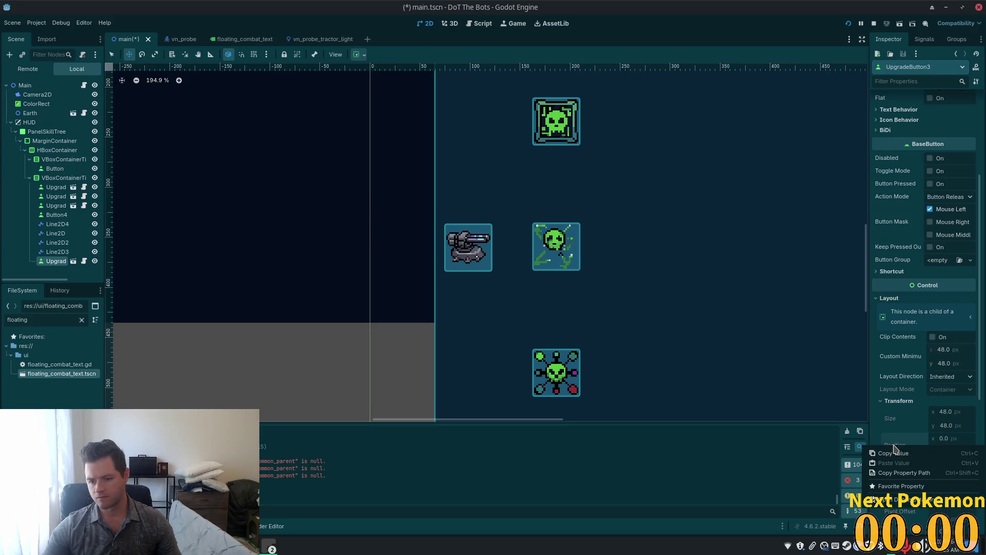
pyautogui.click(920, 454)
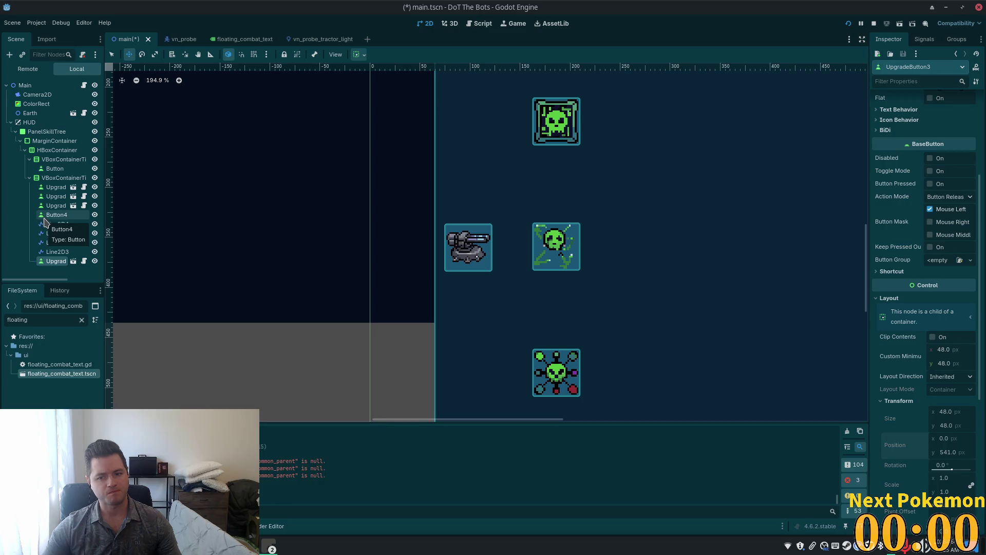
# Step: Move UpgradeButton3 above Button4 and give it Button4's networked skull icon
pyautogui.moveTo(45, 263); pyautogui.dragTo(47, 212)
pyautogui.click(60, 224)
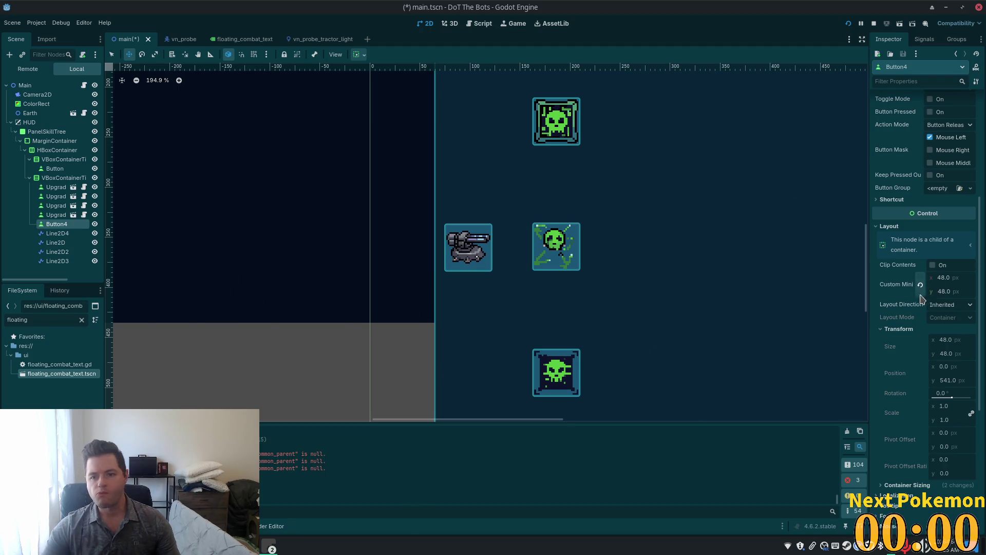
pyautogui.scroll(5, 923, 298)
pyautogui.rightClick(887, 191)
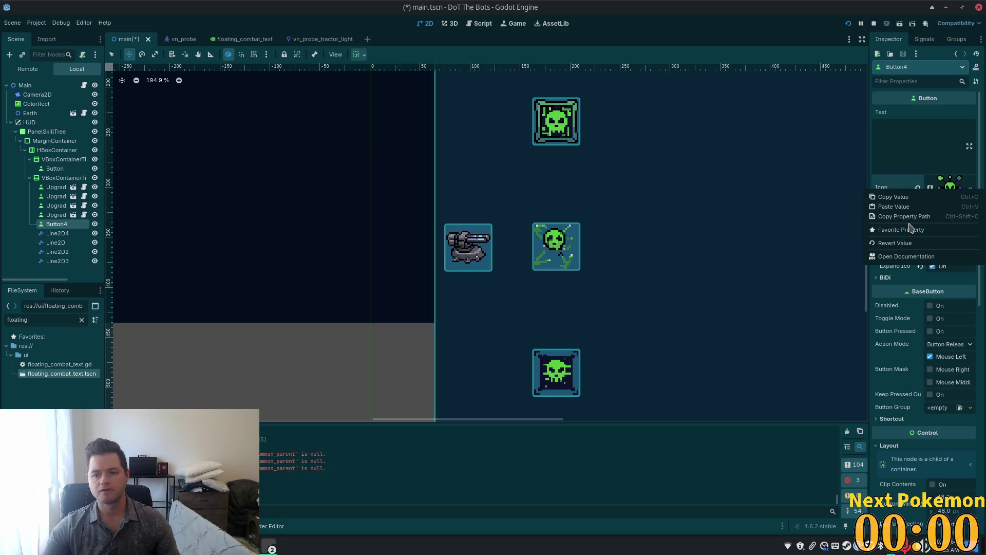
pyautogui.click(897, 197)
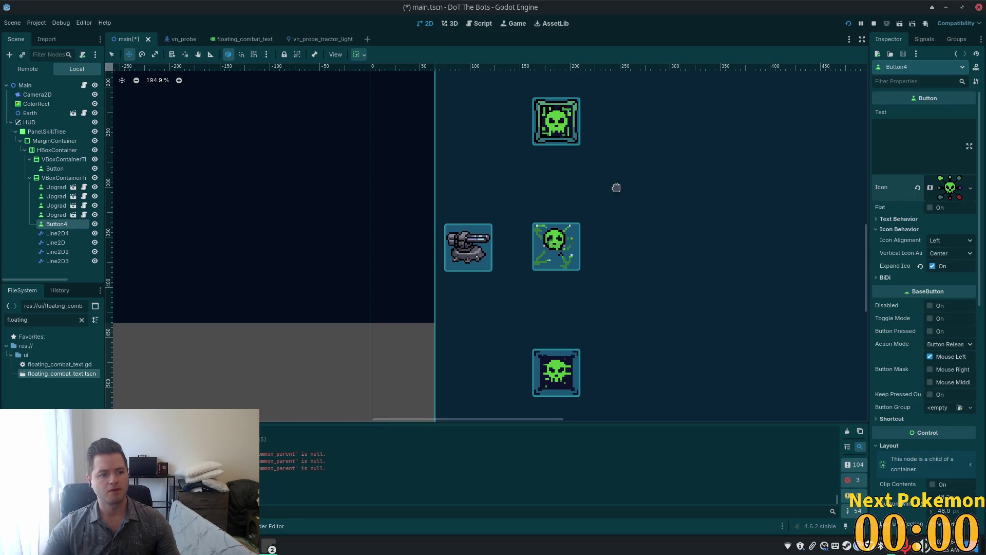
pyautogui.click(72, 217)
pyautogui.scroll(5, 915, 246)
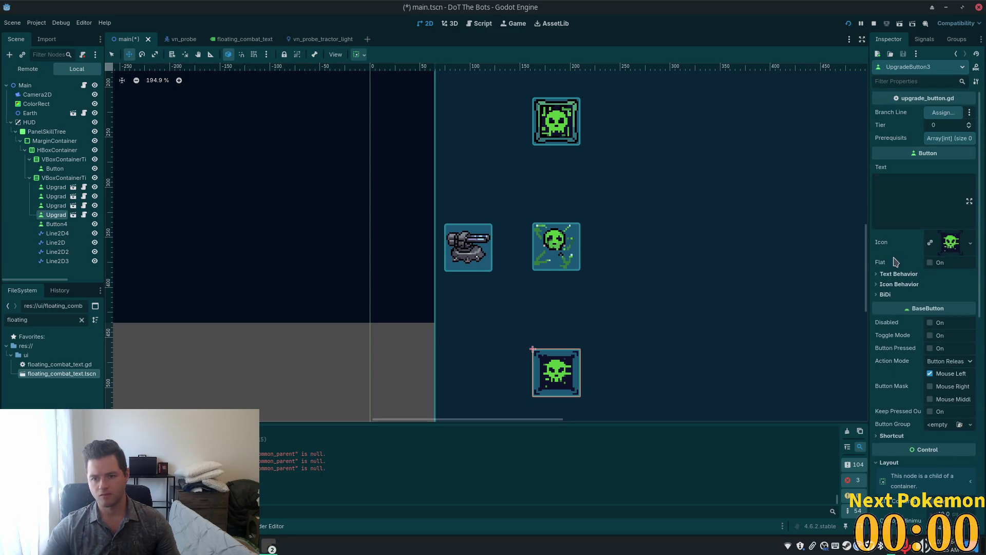
pyautogui.rightClick(890, 246)
pyautogui.click(907, 260)
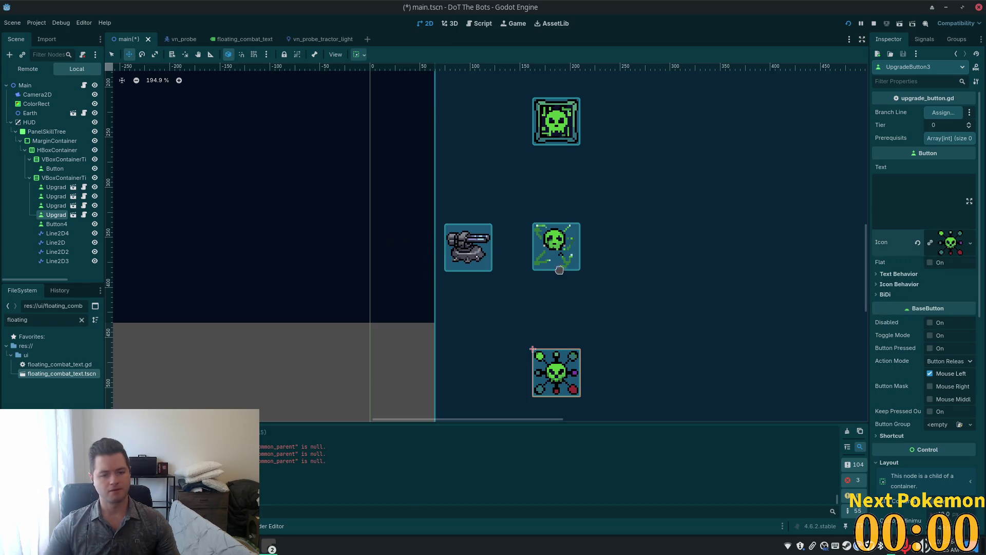
# Step: Delete Button4 from the skill tree and confirm
pyautogui.click(57, 224)
pyautogui.press('Delete')
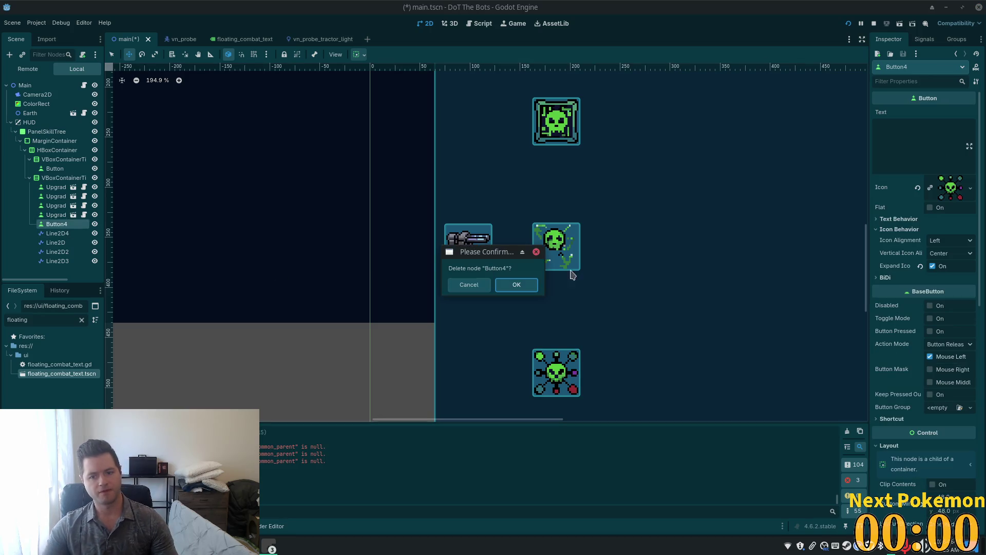
pyautogui.click(516, 285)
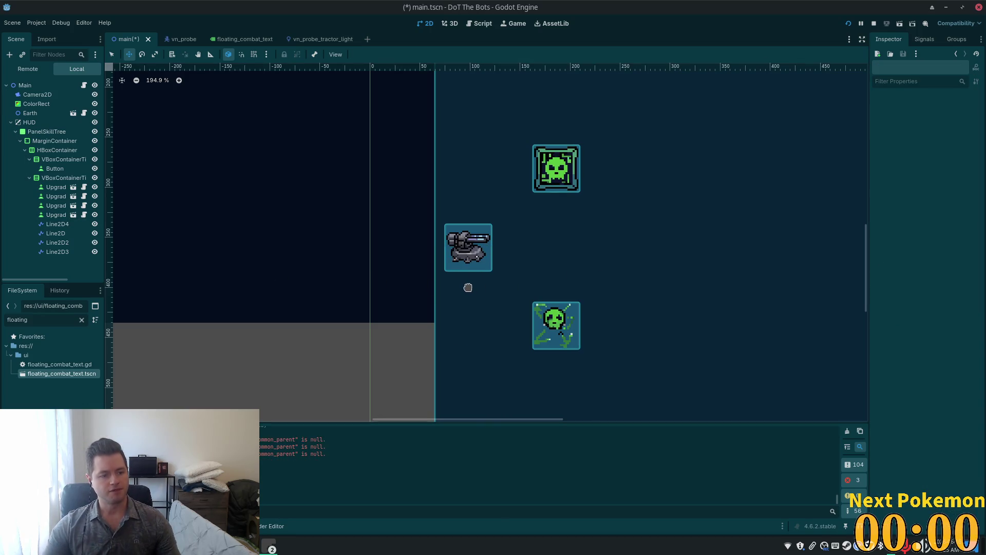
# Step: Reorder the Line2D connector nodes and give all four lines Z Index 1
pyautogui.click(61, 226)
pyautogui.moveTo(57, 234)
pyautogui.mouseDown()
pyautogui.moveTo(54, 220)
pyautogui.moveTo(50, 231)
pyautogui.mouseUp()
pyautogui.click(60, 233)
pyautogui.click(52, 243)
pyautogui.moveTo(54, 253); pyautogui.dragTo(54, 239)
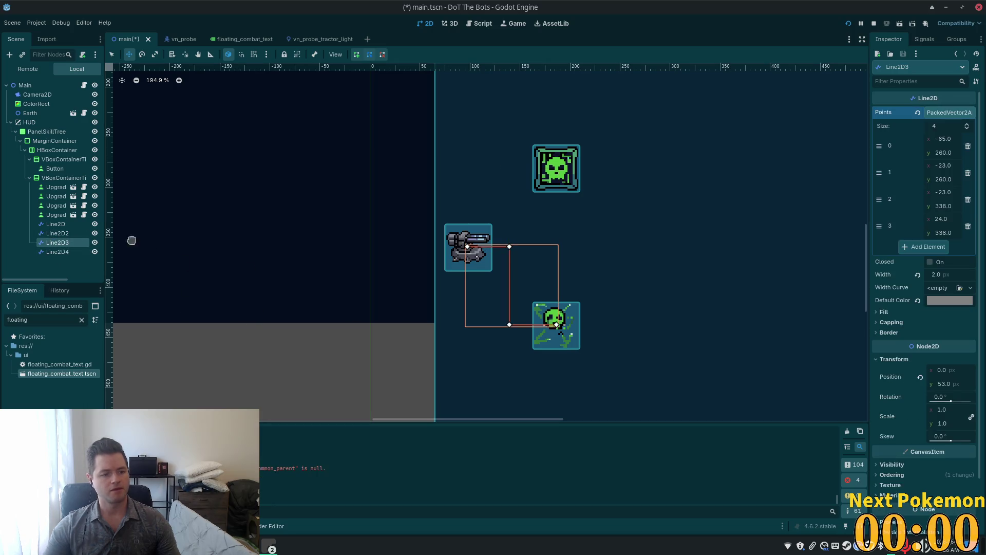
pyautogui.click(55, 224)
pyautogui.keyDown('shift'); pyautogui.click(73, 252); pyautogui.keyUp('shift')
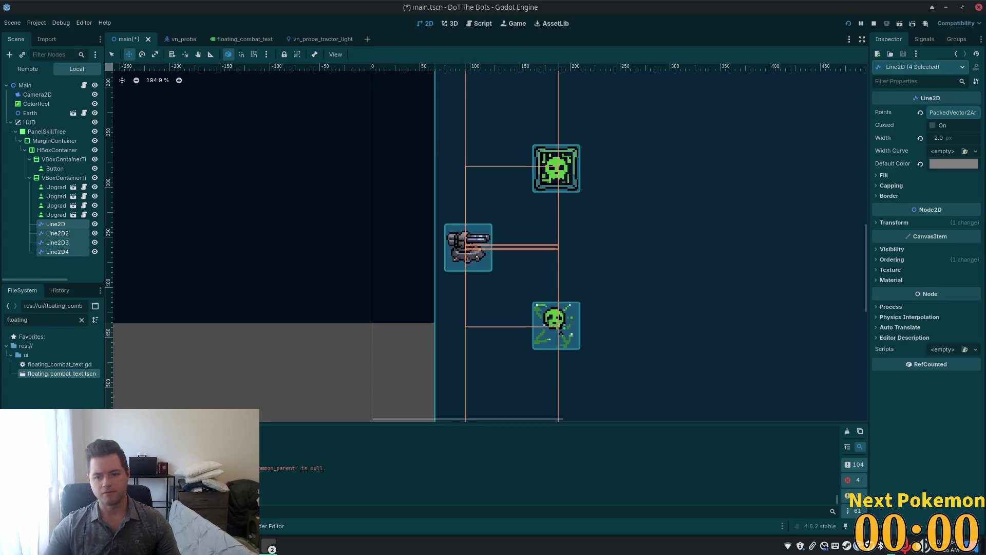
pyautogui.click(889, 260)
pyautogui.click(951, 270)
pyautogui.write('1')
pyautogui.press('Return')
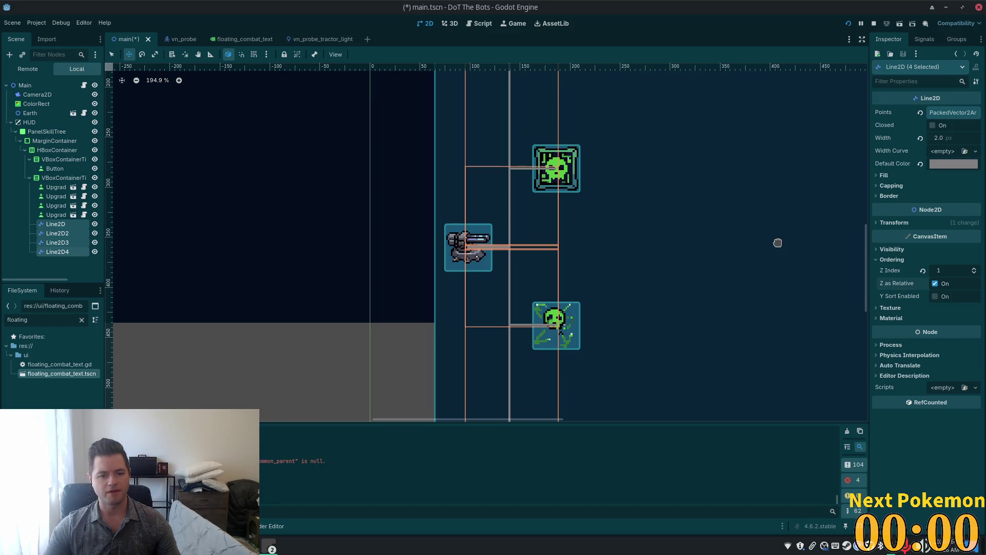
# Step: Frame Line2D2 and the turret icon's line corner on the canvas
pyautogui.click(77, 233)
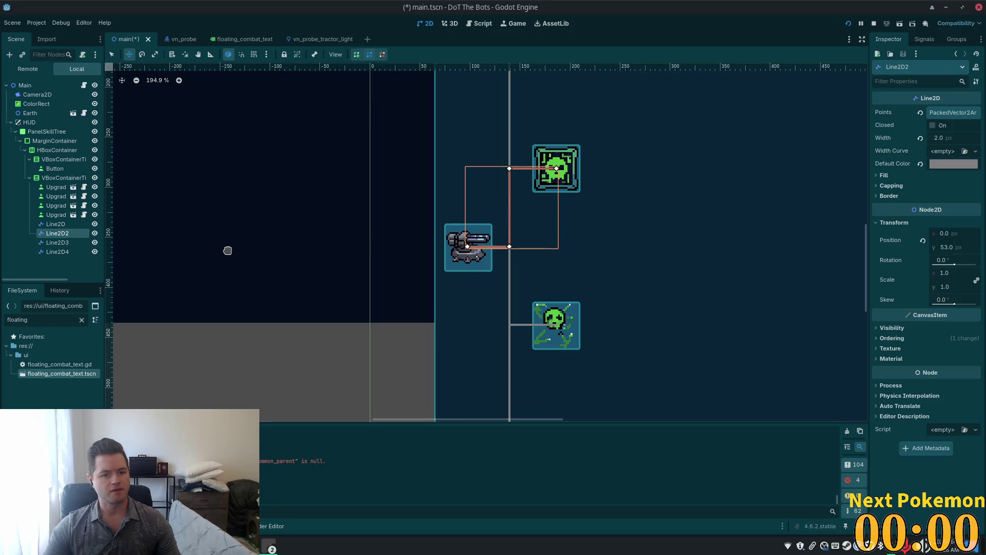
pyautogui.scroll(1, 638, 211)
pyautogui.moveTo(639, 211)
pyautogui.mouseDown()
pyautogui.moveTo(708, 297)
pyautogui.moveTo(686, 308)
pyautogui.mouseUp()
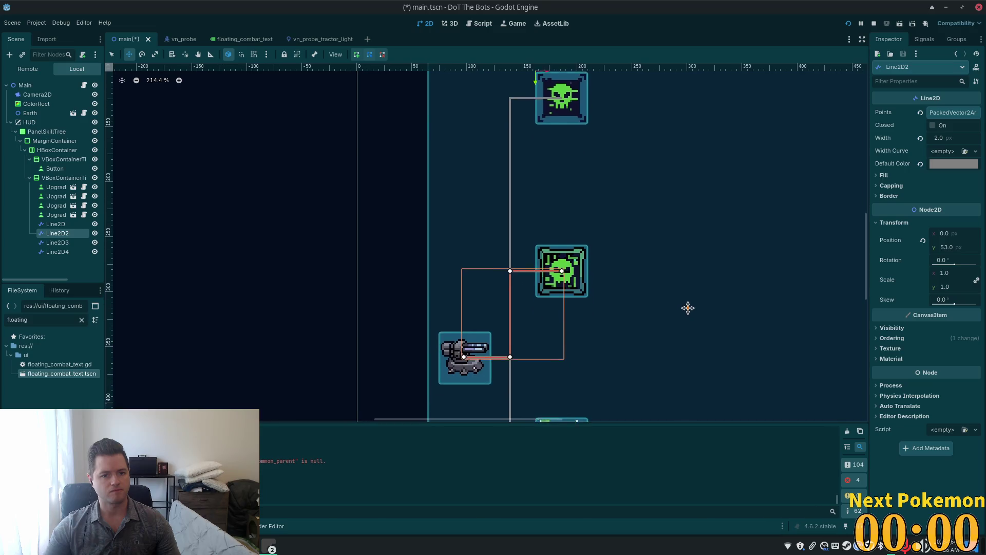
pyautogui.scroll(2, 636, 337)
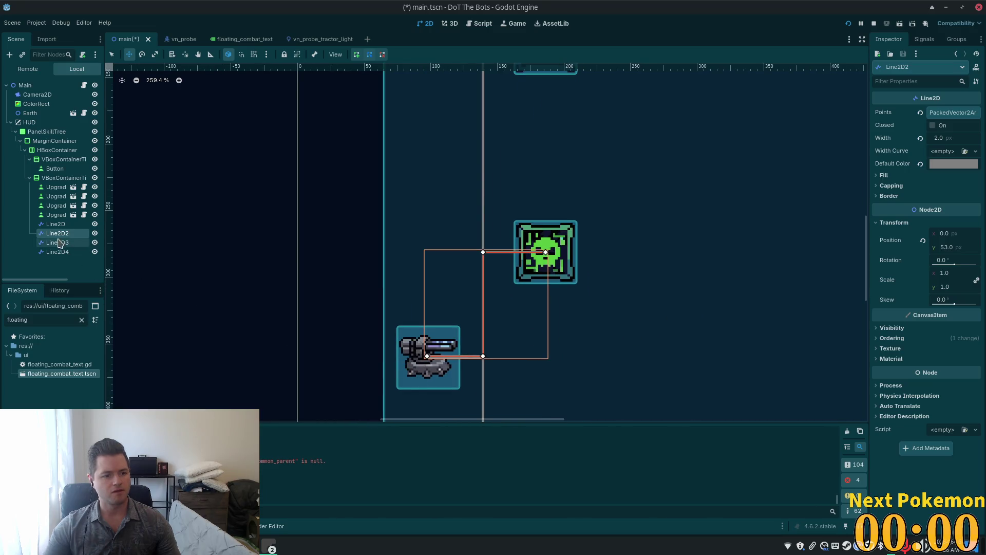
pyautogui.click(54, 224)
pyautogui.scroll(6, 590, 363)
pyautogui.scroll(2, 715, 293)
pyautogui.moveTo(716, 293); pyautogui.dragTo(843, 191)
pyautogui.scroll(1, 569, 214)
pyautogui.scroll(-8, 768, 255)
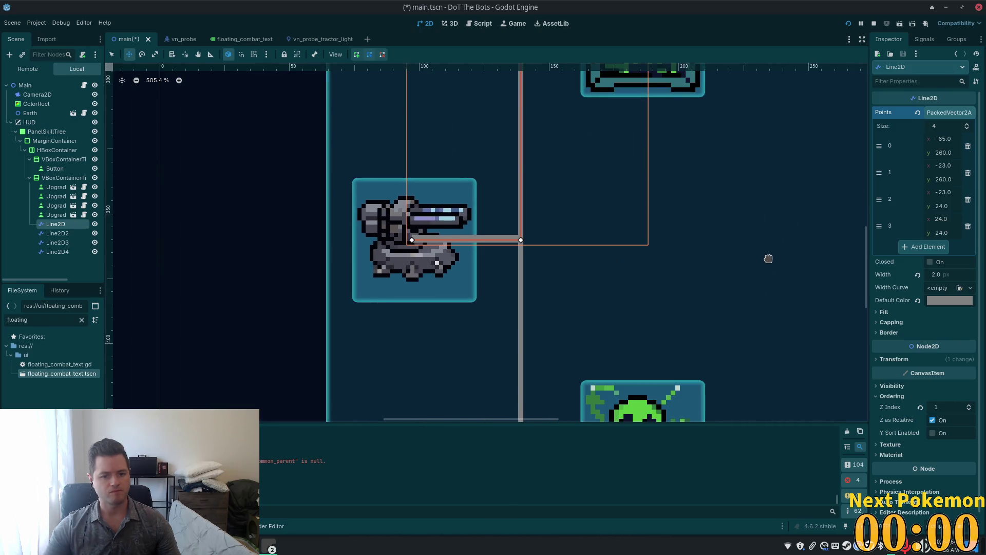
pyautogui.scroll(3, 758, 301)
pyautogui.moveTo(755, 209); pyautogui.dragTo(715, 218)
pyautogui.scroll(4, 665, 183)
pyautogui.scroll(2, 666, 184)
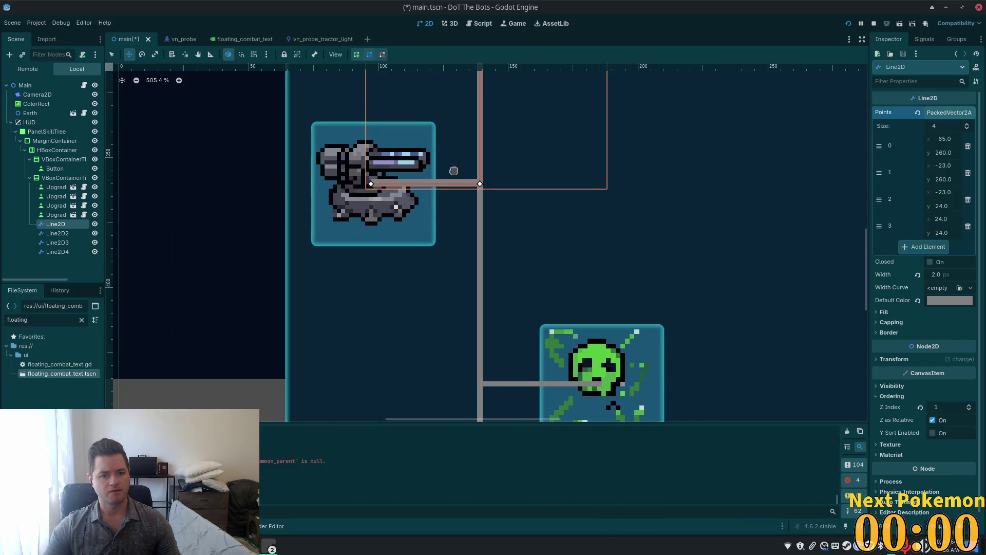
# Step: Drag Line2D2 up and left, then nudge it into alignment
pyautogui.click(59, 234)
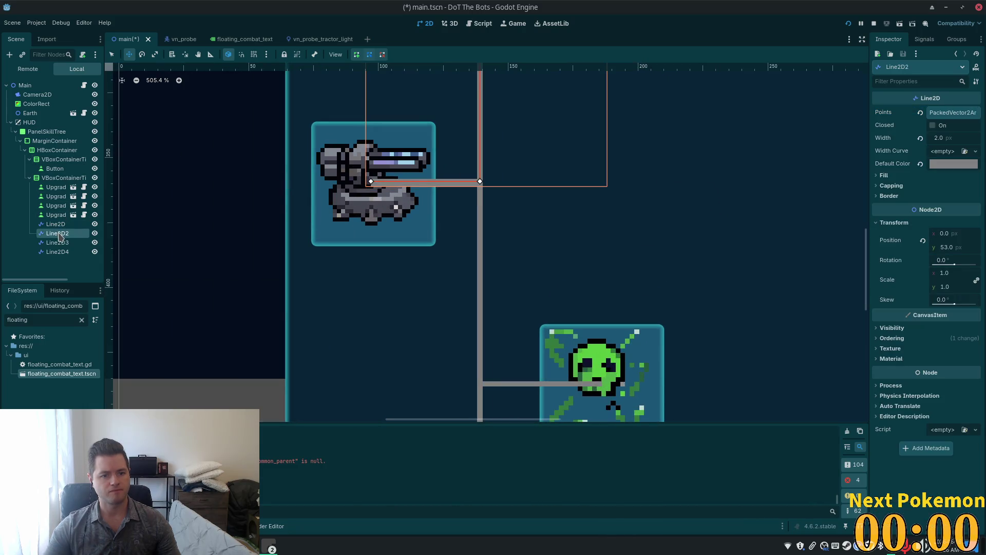
pyautogui.moveTo(527, 162)
pyautogui.mouseDown()
pyautogui.moveTo(523, 150)
pyautogui.moveTo(668, 168)
pyautogui.moveTo(636, 166)
pyautogui.mouseUp()
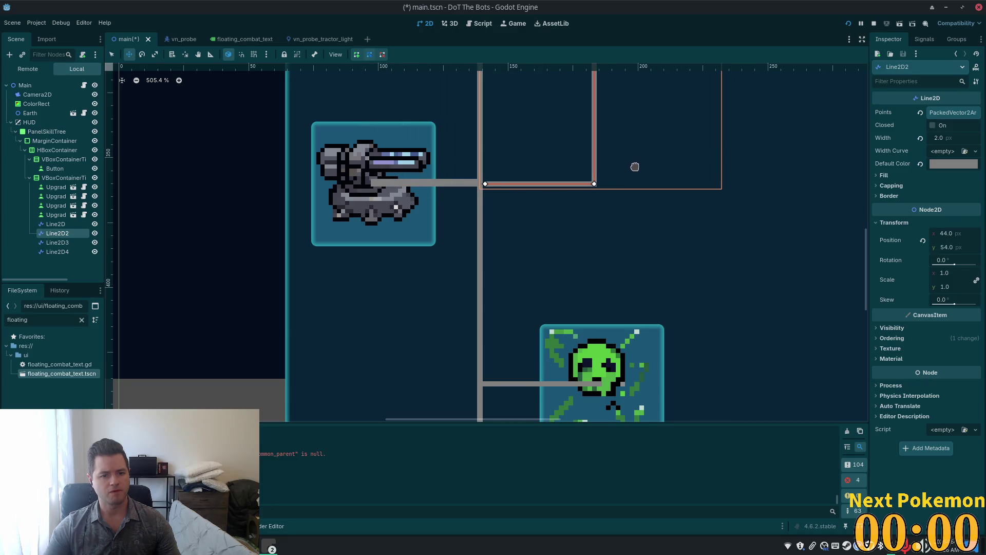
pyautogui.scroll(5, 568, 158)
pyautogui.press('Left')
pyautogui.press('Left')
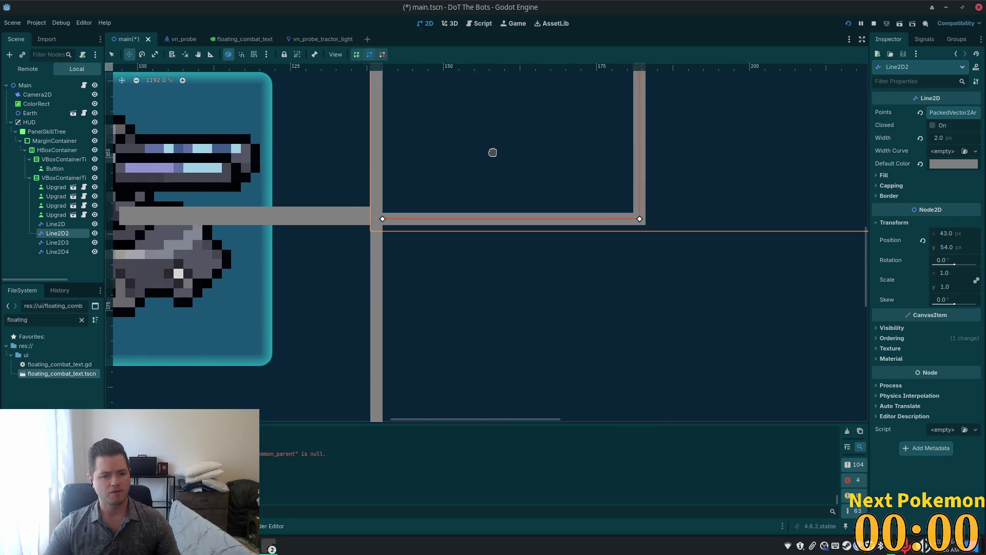
pyautogui.press('Right')
pyautogui.press('Right')
pyautogui.press('Right')
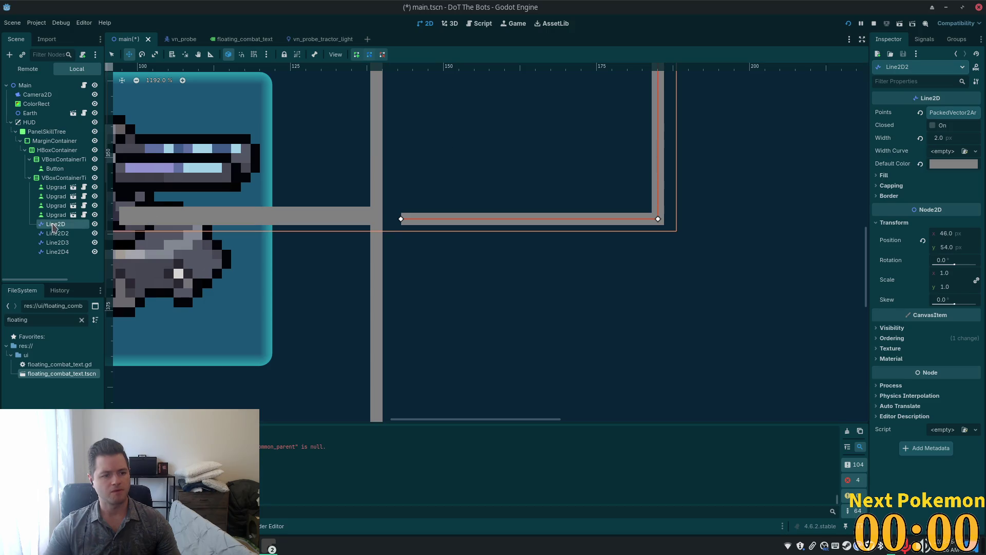
# Step: Nudge Line2D one pixel left and shift Line2D3 into line
pyautogui.click(53, 227)
pyautogui.scroll(-3, 284, 160)
pyautogui.moveTo(270, 143)
pyautogui.mouseDown()
pyautogui.moveTo(320, 230)
pyautogui.moveTo(341, 229)
pyautogui.mouseUp()
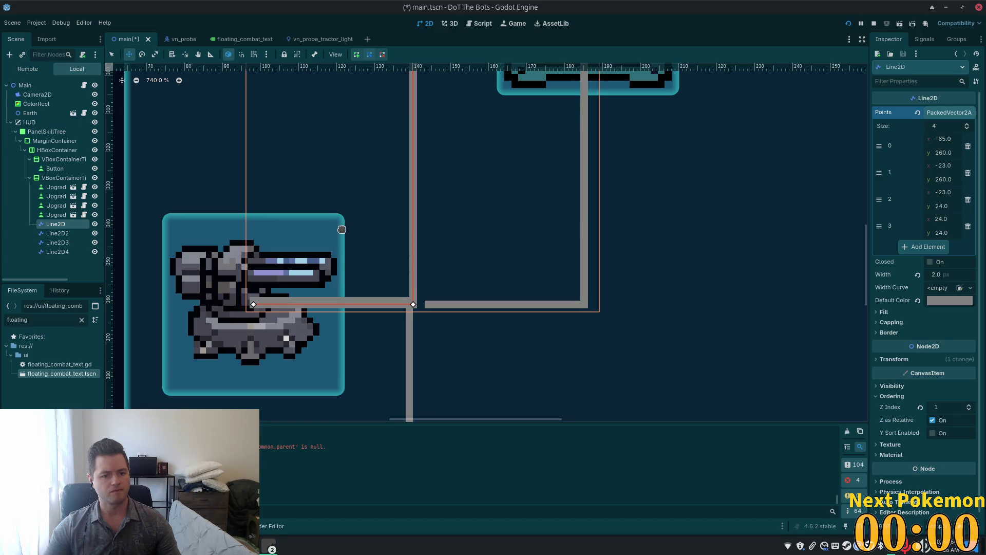
pyautogui.press('Left')
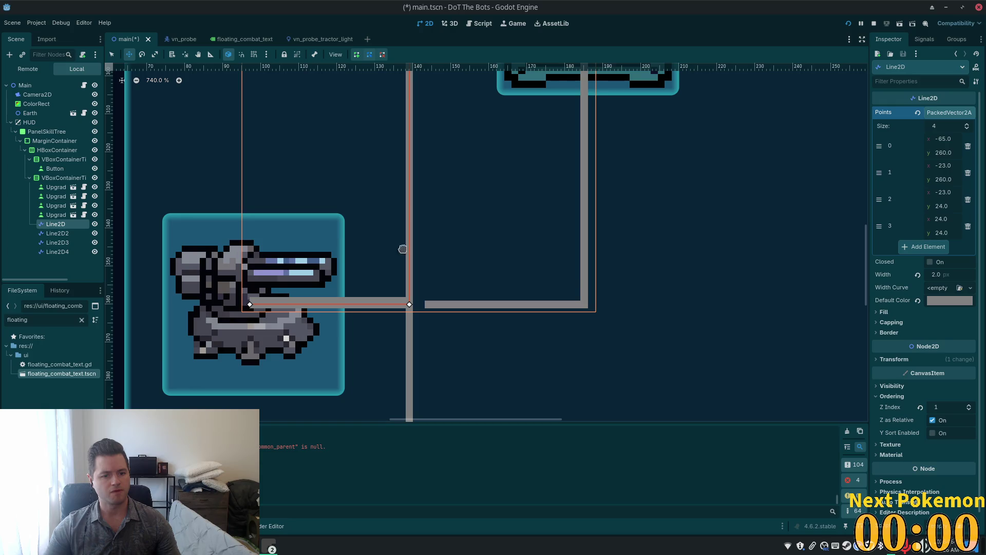
pyautogui.click(64, 233)
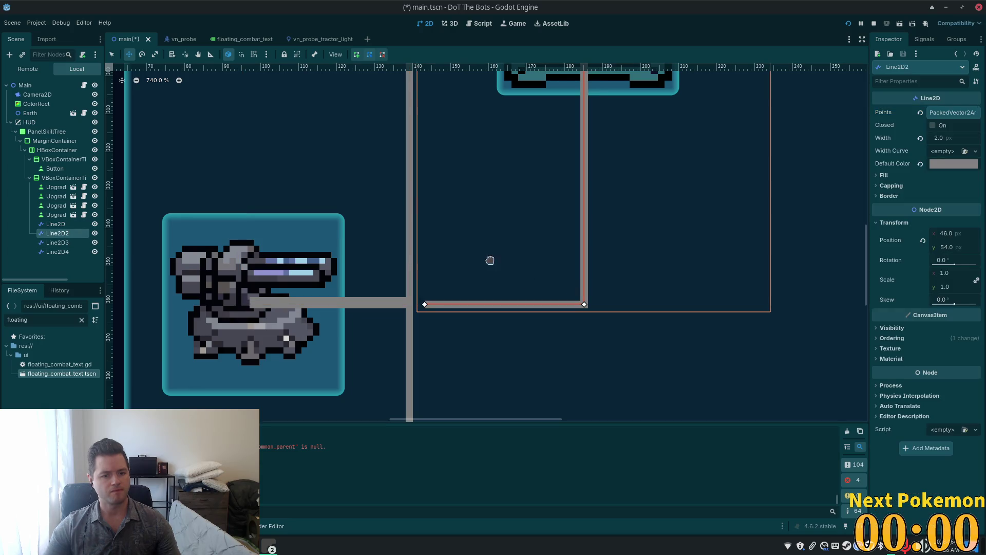
pyautogui.click(56, 243)
pyautogui.press('Right')
pyautogui.press('Right')
pyautogui.moveTo(273, 241); pyautogui.dragTo(275, 245)
pyautogui.press('Left')
pyautogui.press('Left')
pyautogui.press('Left')
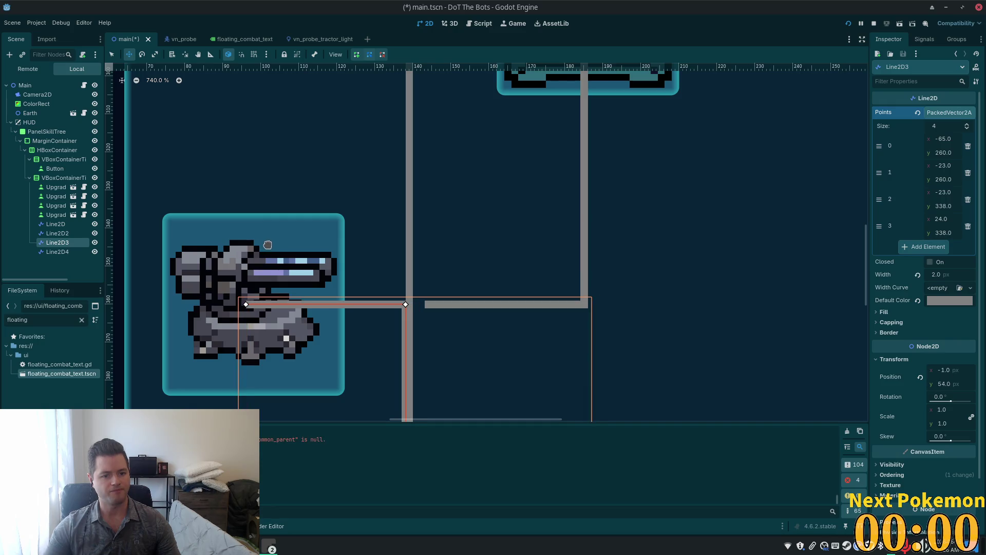
# Step: Move Line2D2 left to (0, 54) to meet the tank icon and save main.tscn
pyautogui.click(72, 233)
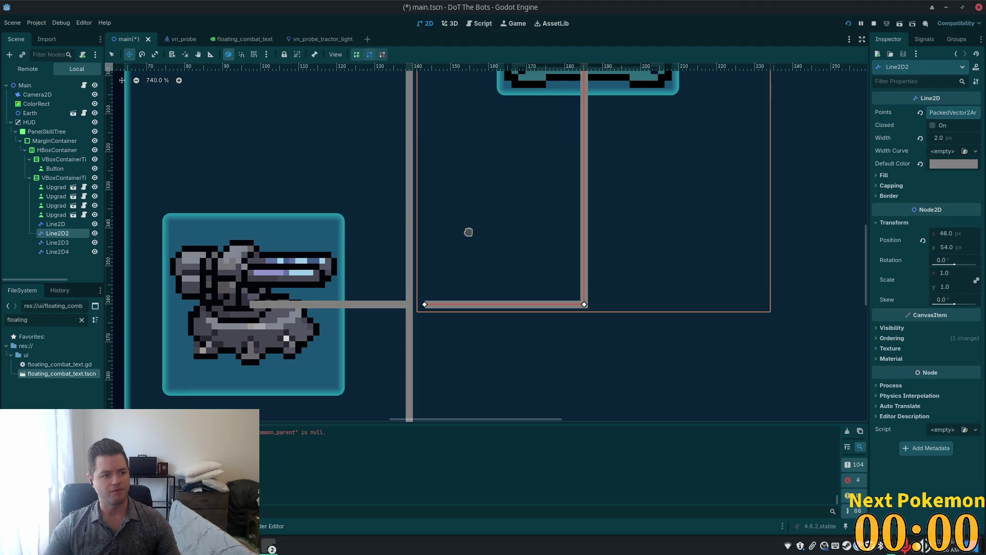
pyautogui.moveTo(553, 222); pyautogui.dragTo(370, 224)
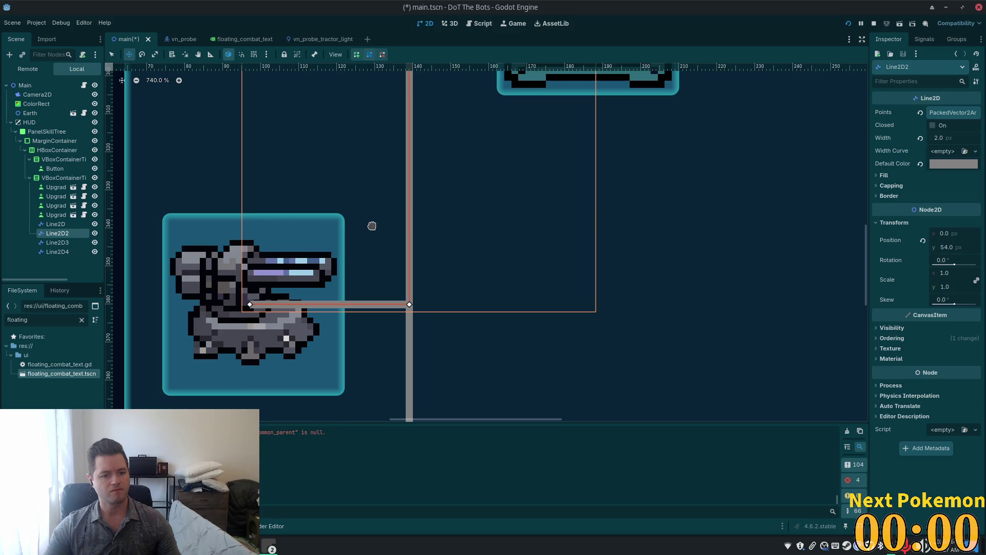
pyautogui.scroll(-5, 698, 254)
pyautogui.scroll(-4, 734, 256)
pyautogui.hotkey('ctrl', 's')
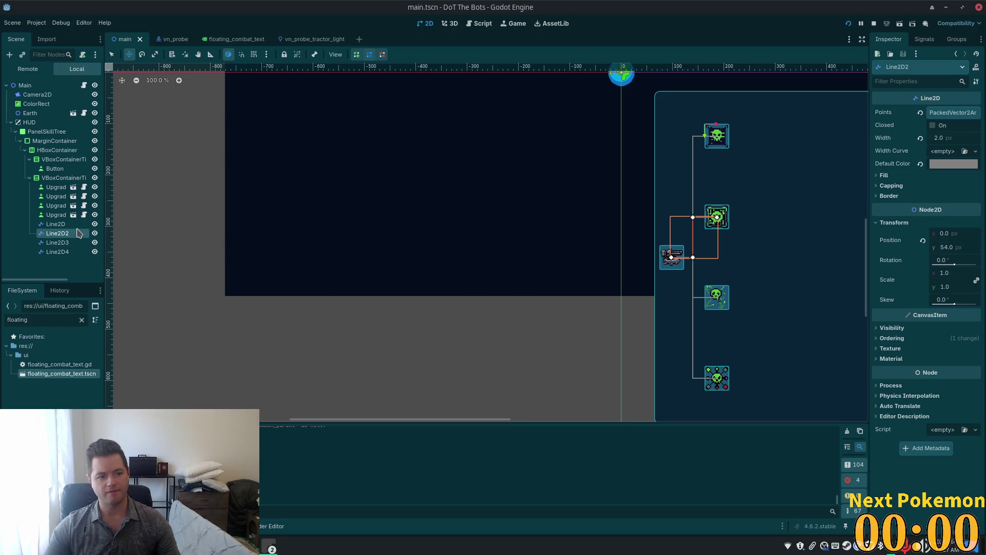
# Step: Set the four Line2D nodes to Z Index -1 and nest each under its upgrade button
pyautogui.click(56, 223)
pyautogui.keyDown('shift'); pyautogui.click(57, 251); pyautogui.keyUp('shift')
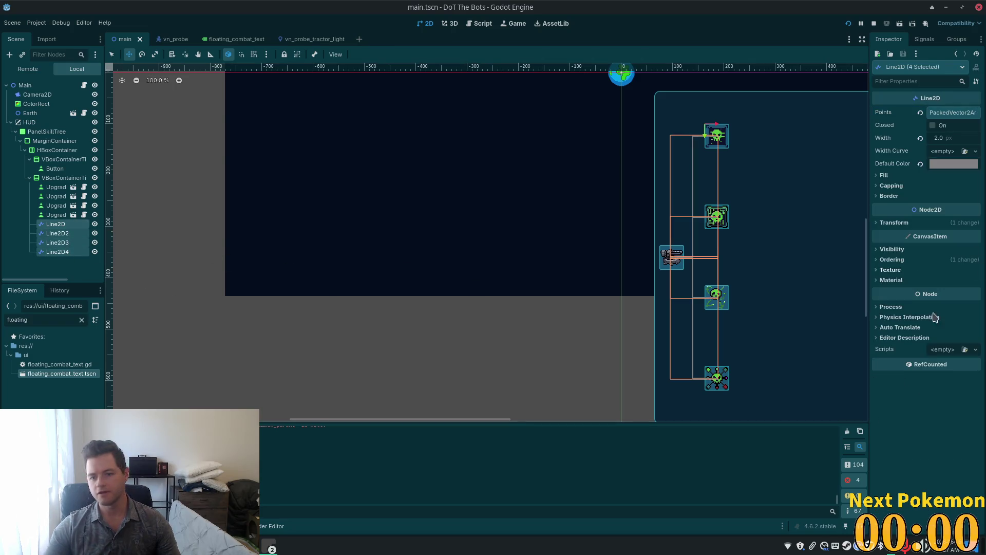
pyautogui.click(892, 259)
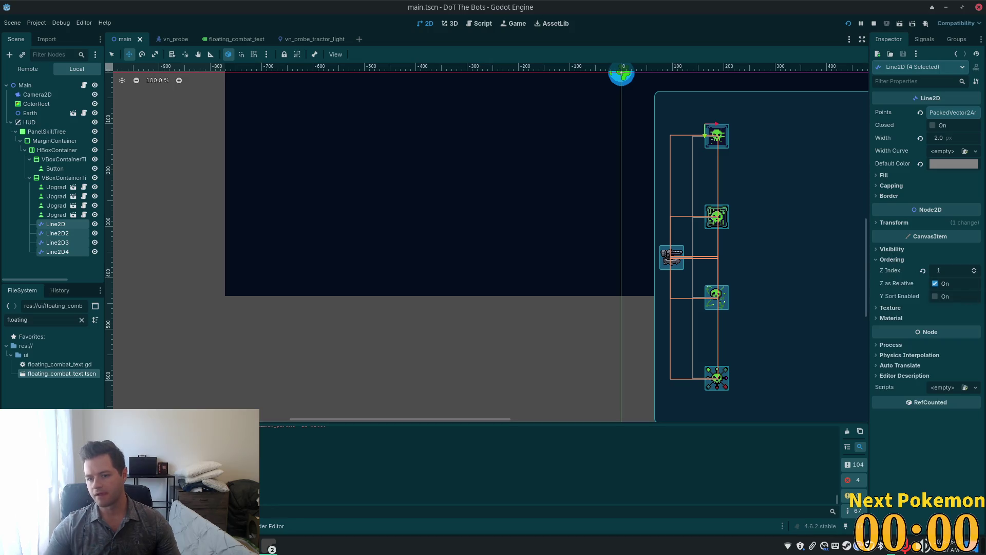
pyautogui.write('-1')
pyautogui.press('Return')
pyautogui.moveTo(57, 233); pyautogui.dragTo(61, 189)
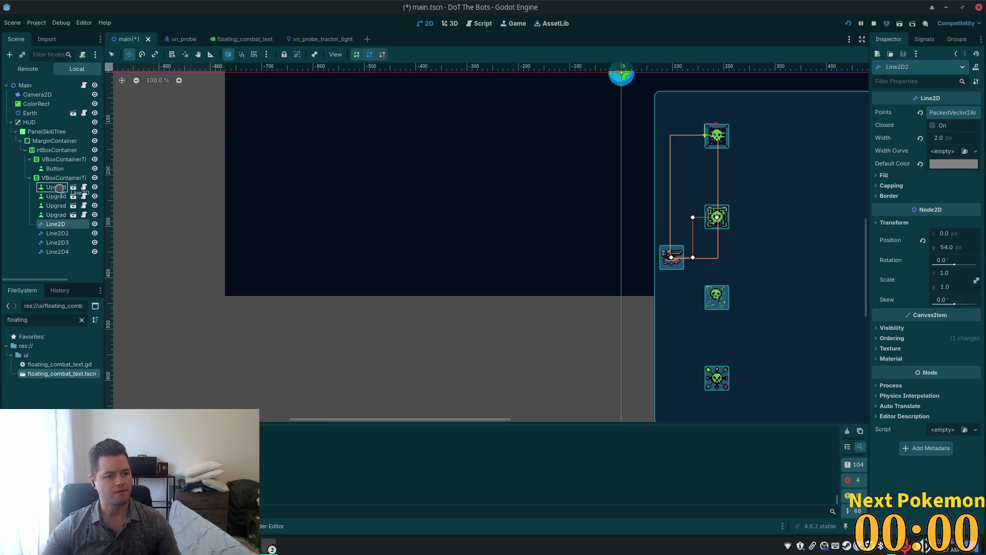
pyautogui.moveTo(57, 233)
pyautogui.mouseDown()
pyautogui.moveTo(54, 207)
pyautogui.moveTo(54, 247)
pyautogui.mouseUp()
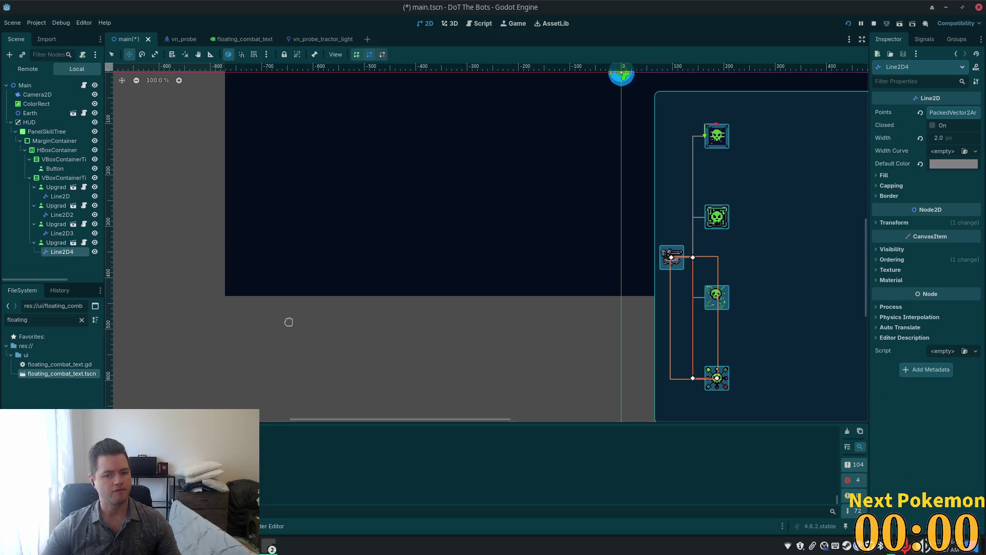
# Step: Assign Line2D2, Line2D3 and Line2D4 as Branch Line of their upgrade buttons
pyautogui.click(57, 207)
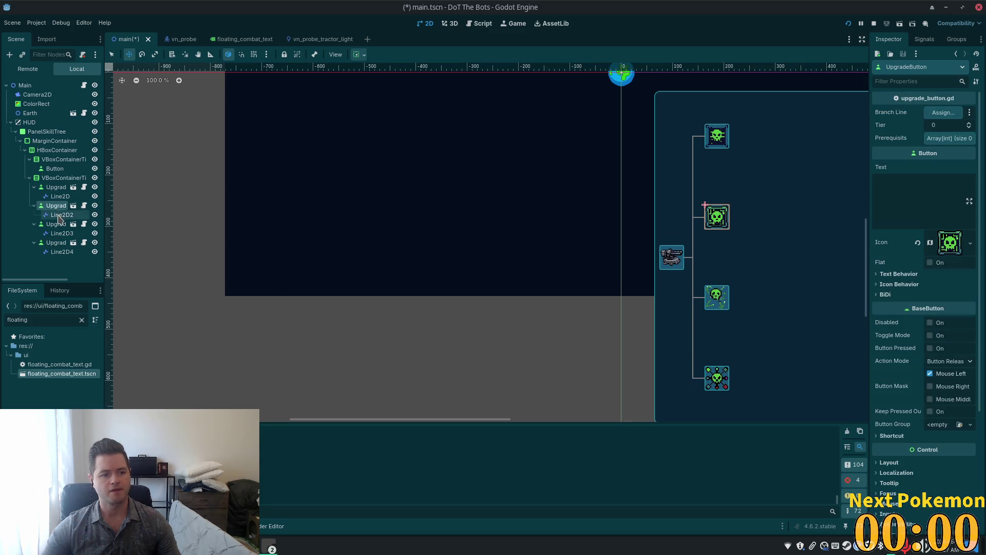
pyautogui.moveTo(59, 214)
pyautogui.mouseDown()
pyautogui.moveTo(514, 154)
pyautogui.moveTo(945, 113)
pyautogui.mouseUp()
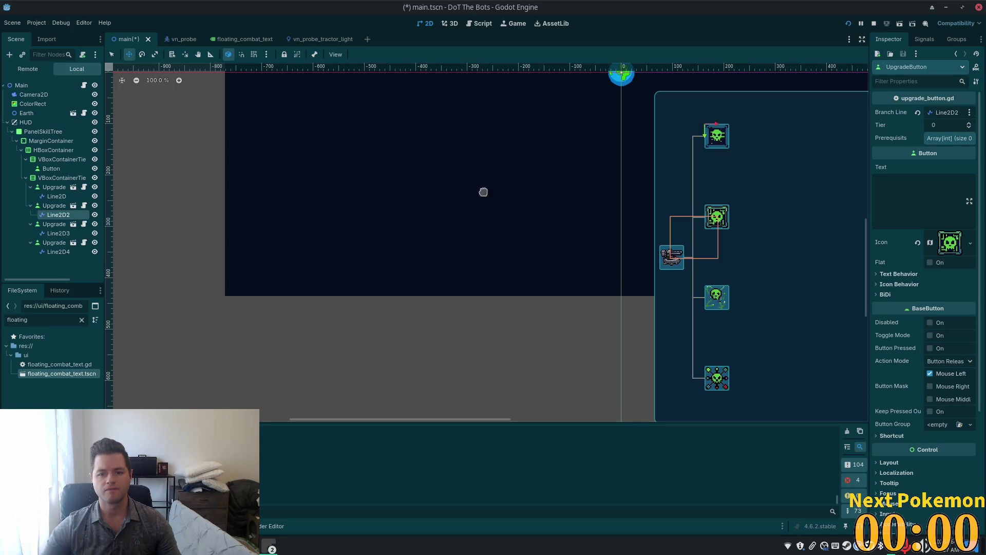
pyautogui.click(54, 187)
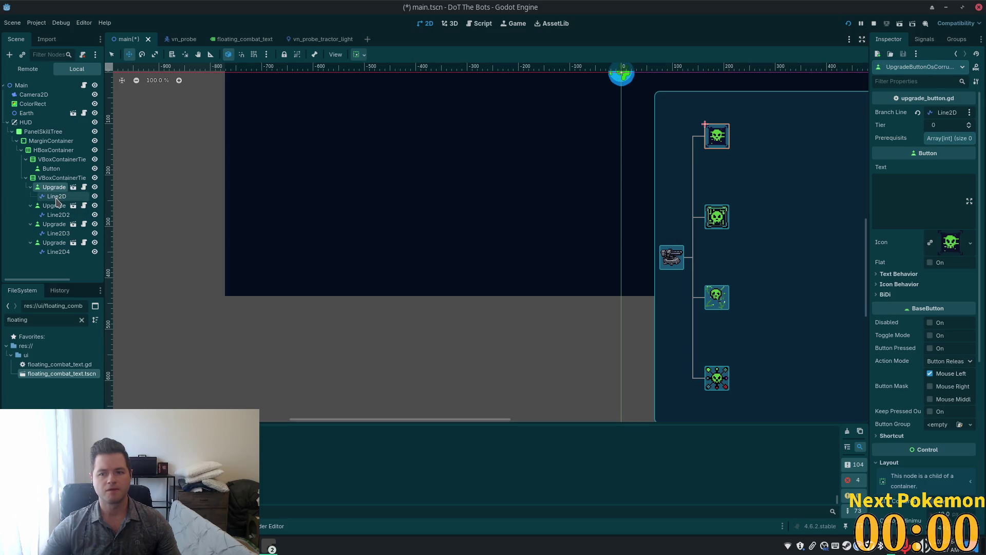
pyautogui.click(54, 225)
pyautogui.moveTo(57, 235)
pyautogui.mouseDown()
pyautogui.moveTo(937, 126)
pyautogui.moveTo(940, 116)
pyautogui.mouseUp()
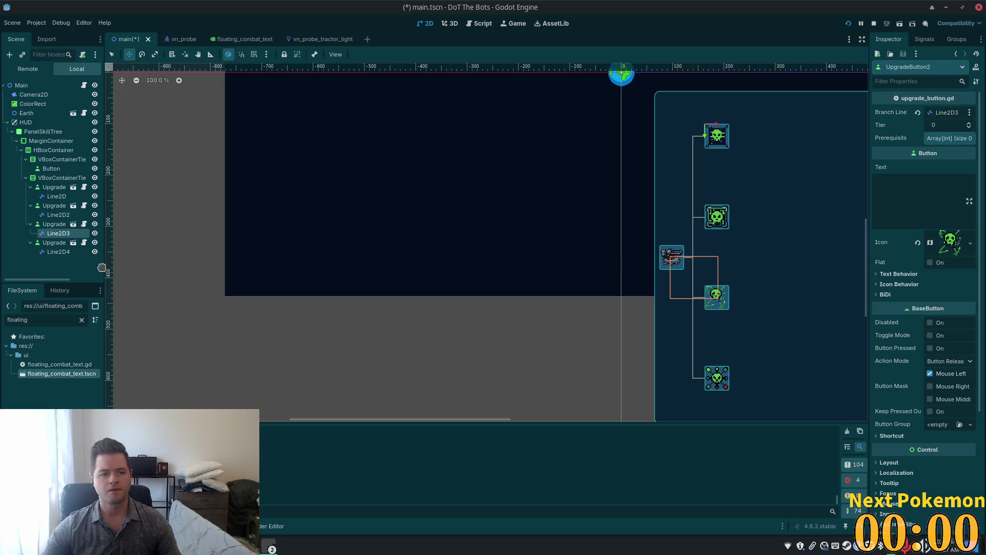
pyautogui.click(49, 262)
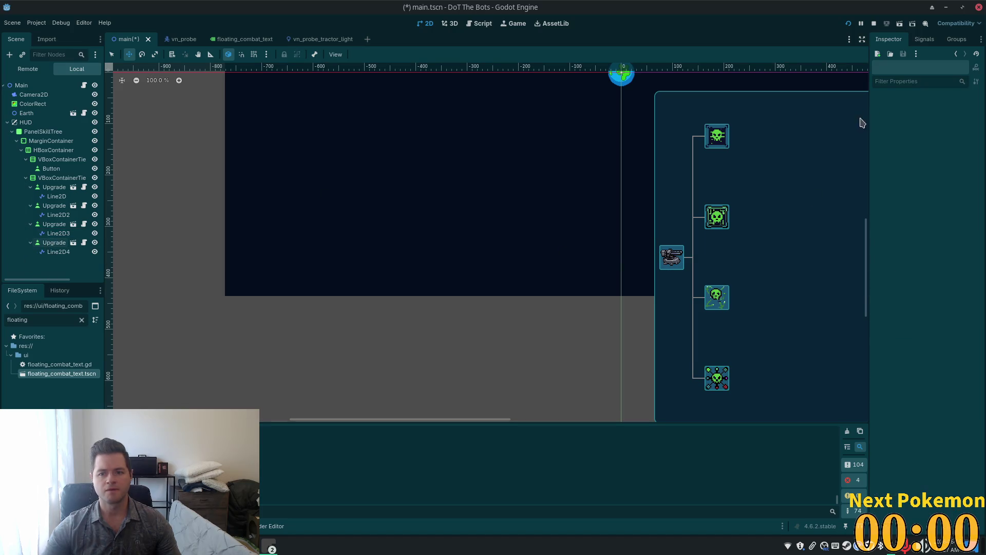
pyautogui.click(52, 243)
pyautogui.moveTo(56, 251)
pyautogui.mouseDown()
pyautogui.moveTo(409, 170)
pyautogui.moveTo(949, 116)
pyautogui.mouseUp()
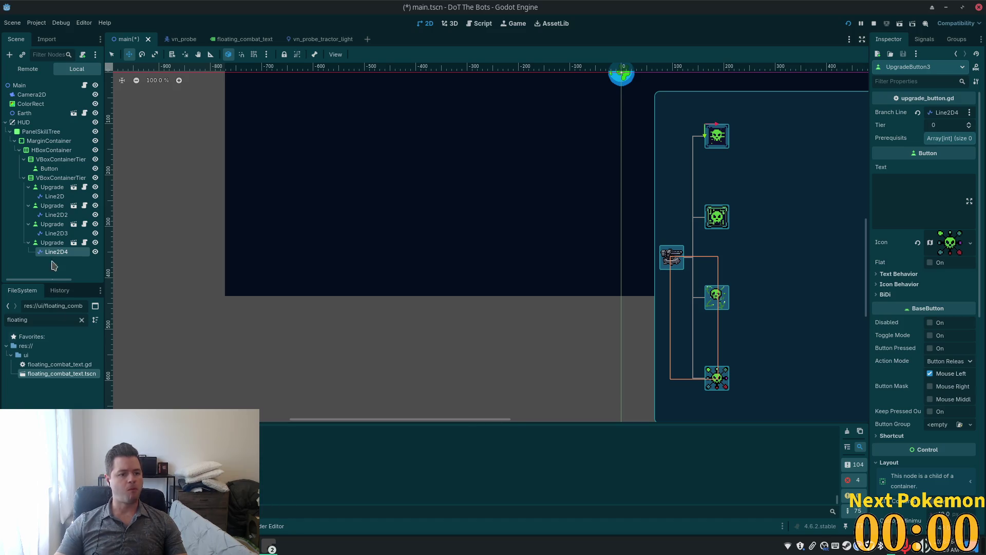
# Step: Save main.tscn, run DoT The Bots maximized to view the branching skill tree, then hide it
pyautogui.hotkey('ctrl', 's')
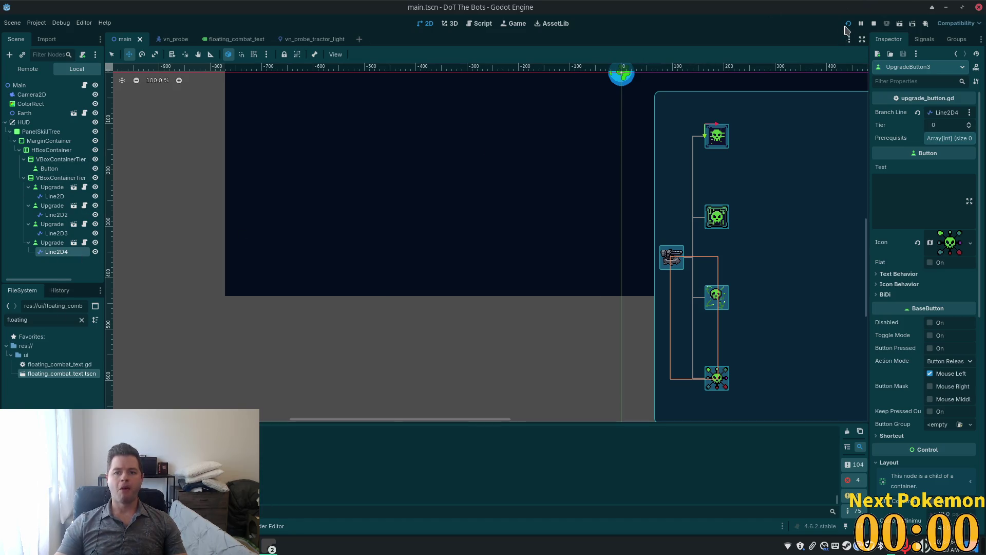
pyautogui.click(848, 24)
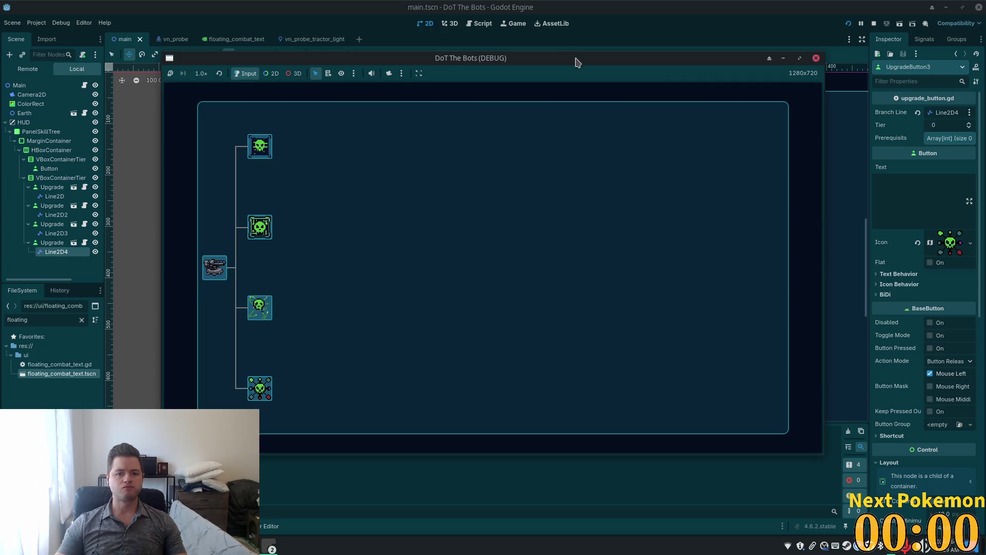
pyautogui.doubleClick(576, 62)
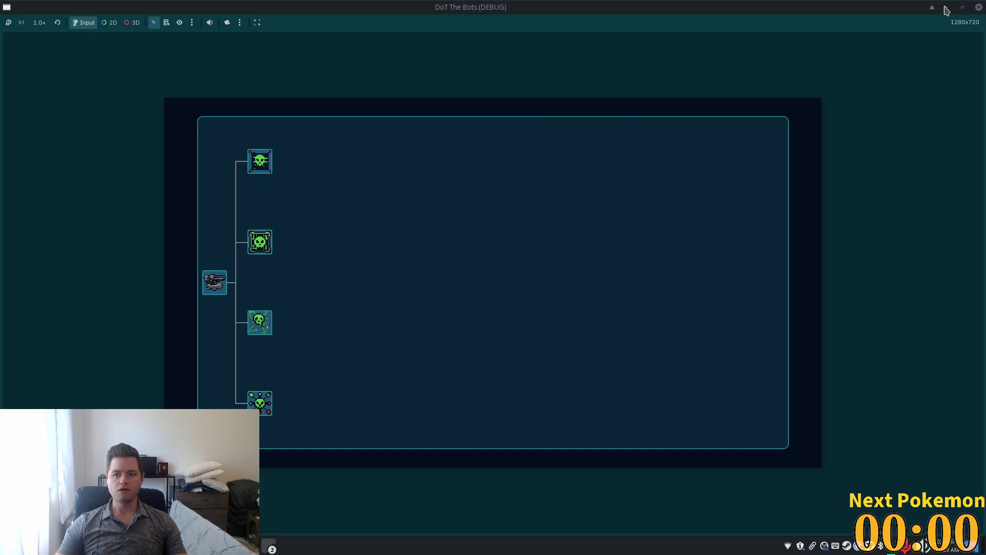
pyautogui.click(947, 8)
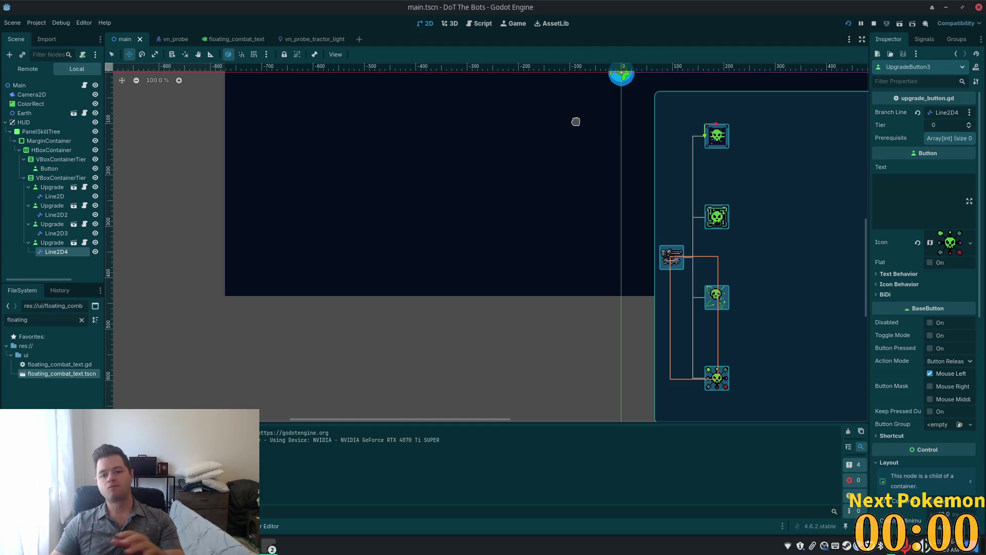
pyautogui.scroll(-2, 309, 204)
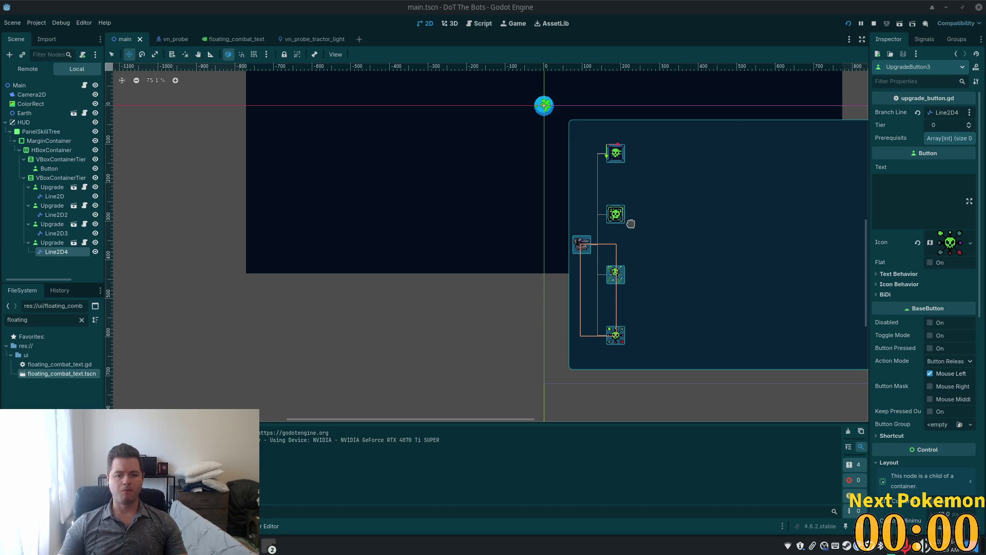
pyautogui.scroll(1, 639, 227)
pyautogui.scroll(1, 676, 205)
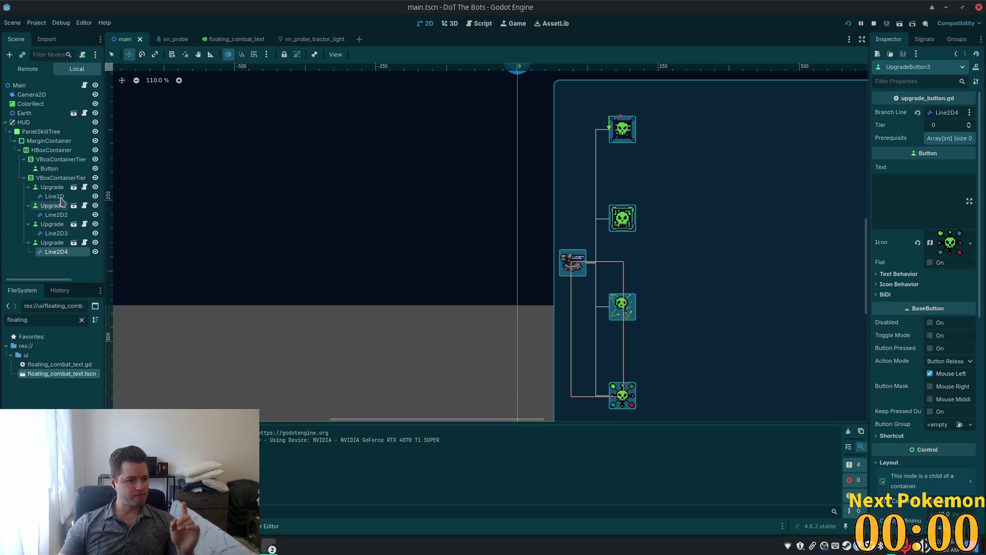
pyautogui.click(74, 187)
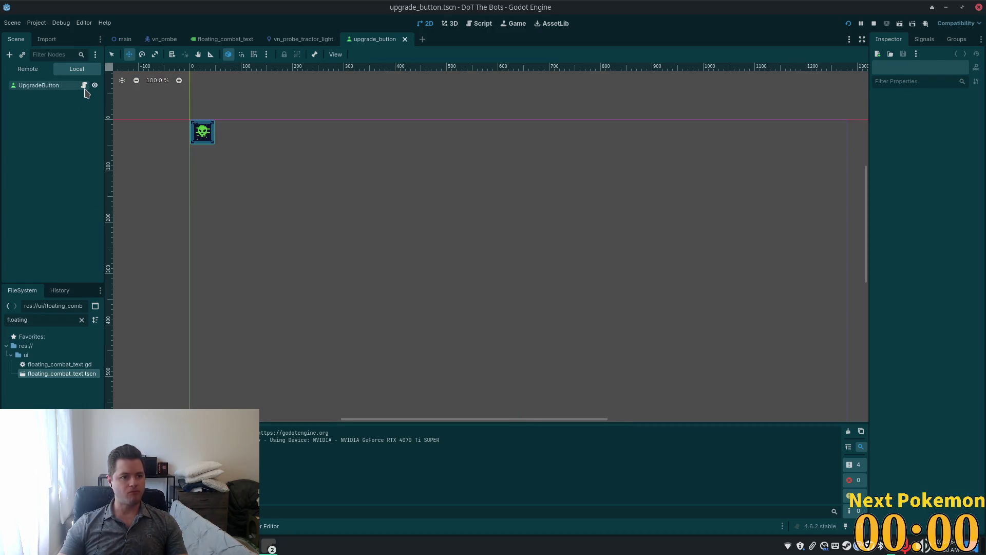
# Step: Check BaseButton Disabled on UpgradeButton, save upgrade_button.tscn, and go back to main.tscn
pyautogui.click(84, 85)
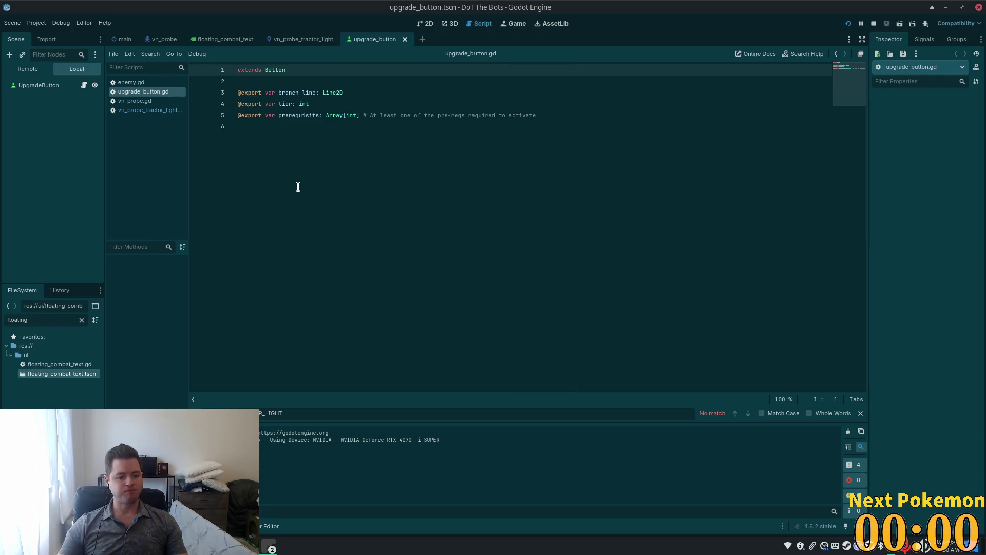
pyautogui.click(427, 24)
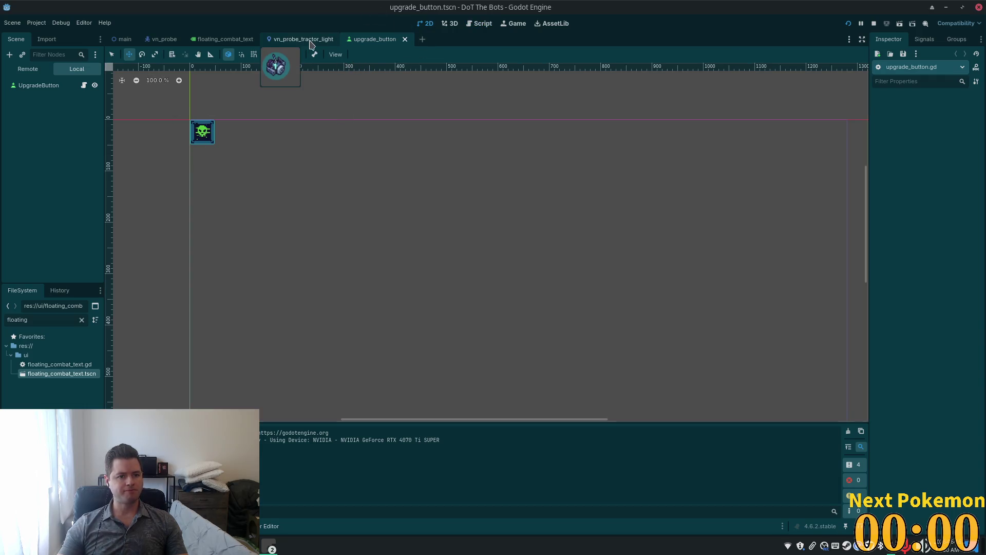
pyautogui.click(51, 86)
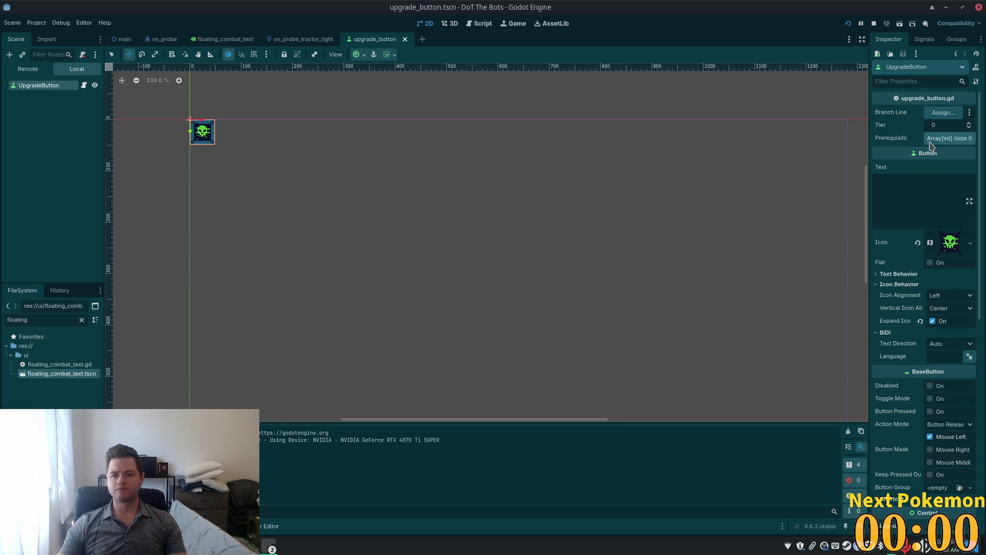
pyautogui.scroll(-2, 917, 277)
pyautogui.click(930, 331)
pyautogui.hotkey('ctrl', 's')
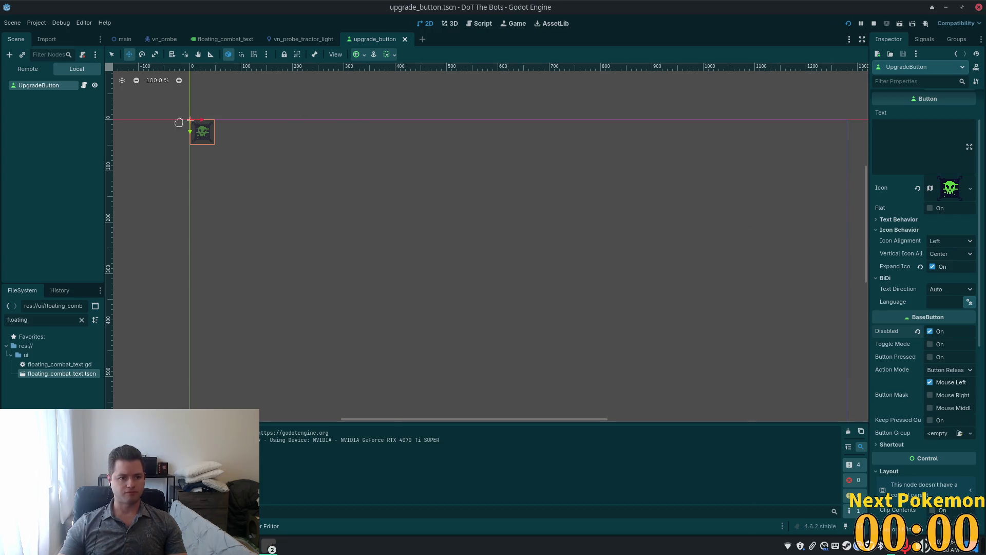
pyautogui.click(303, 44)
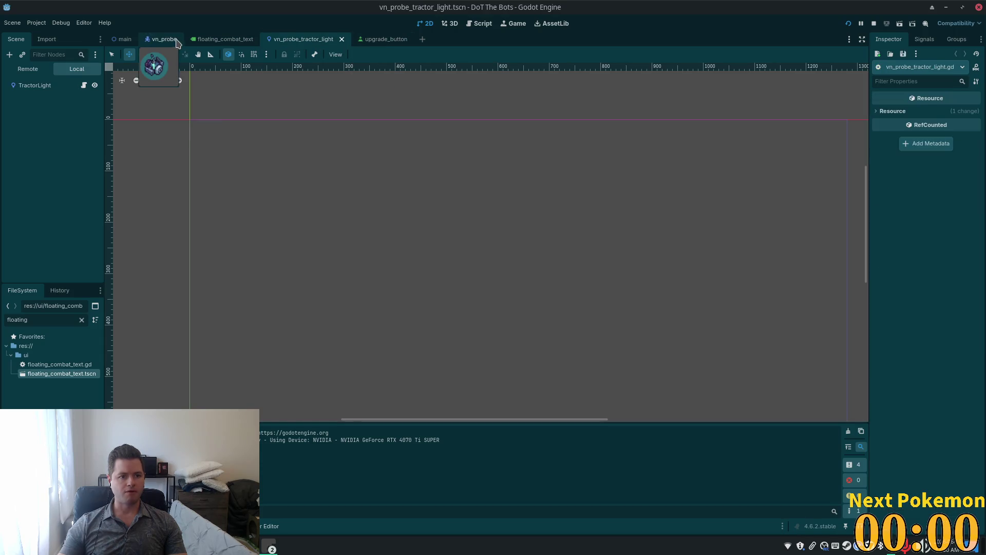
pyautogui.click(128, 40)
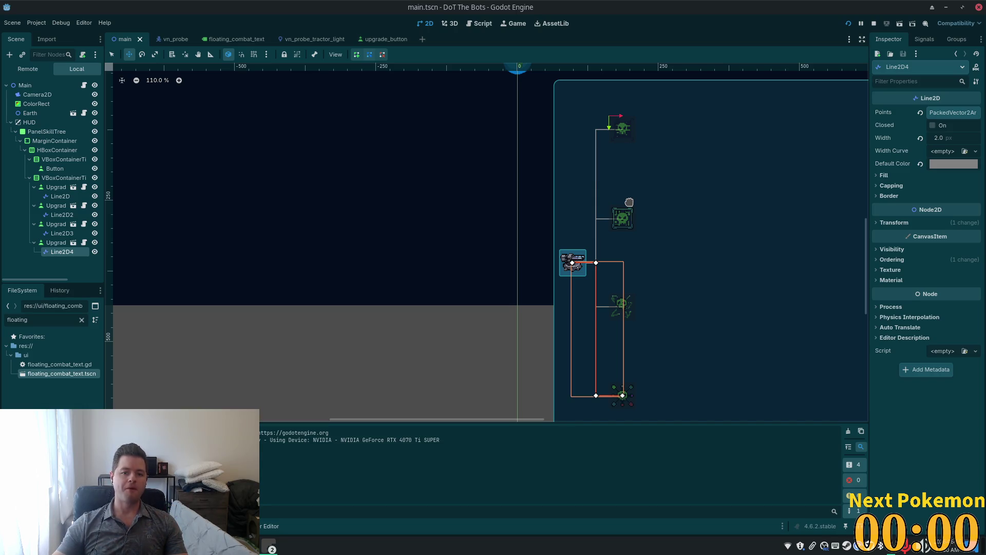
# Step: Run the game to view the skill tree, stop it, and reopen upgrade_button.tscn
pyautogui.click(848, 23)
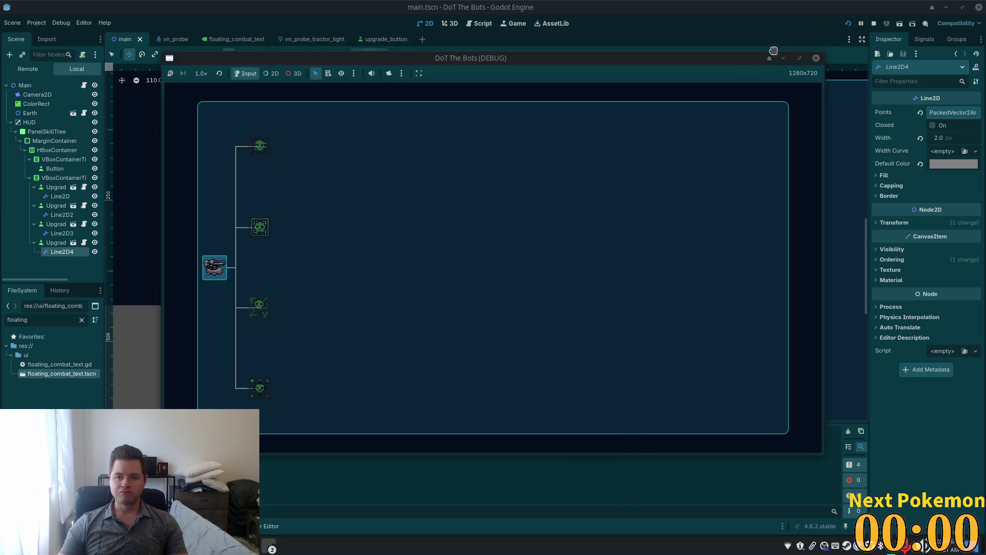
pyautogui.click(875, 24)
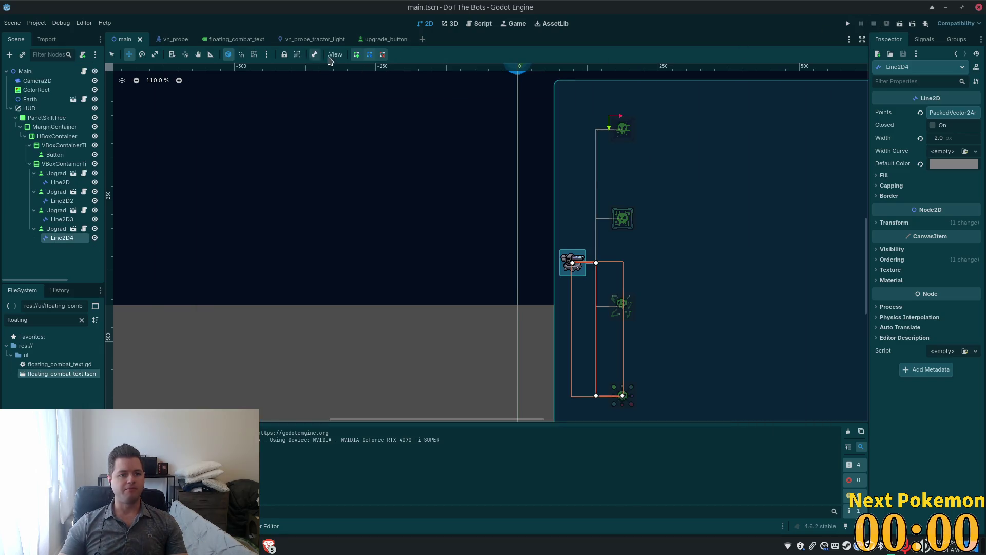
pyautogui.click(375, 40)
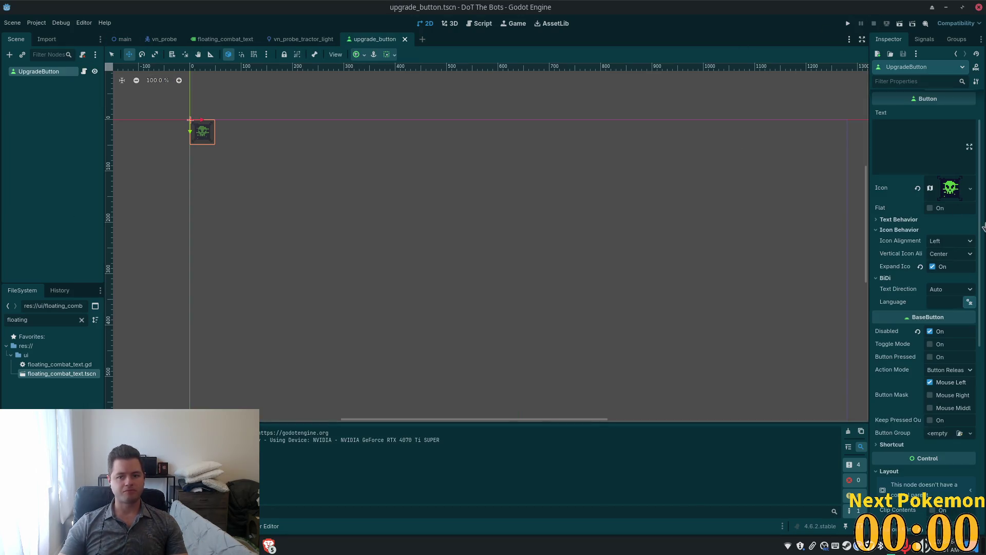
# Step: Uncheck Disabled on UpgradeButton, save upgrade_button.tscn, and switch to vn_probe_tractor_light.tscn
pyautogui.click(930, 333)
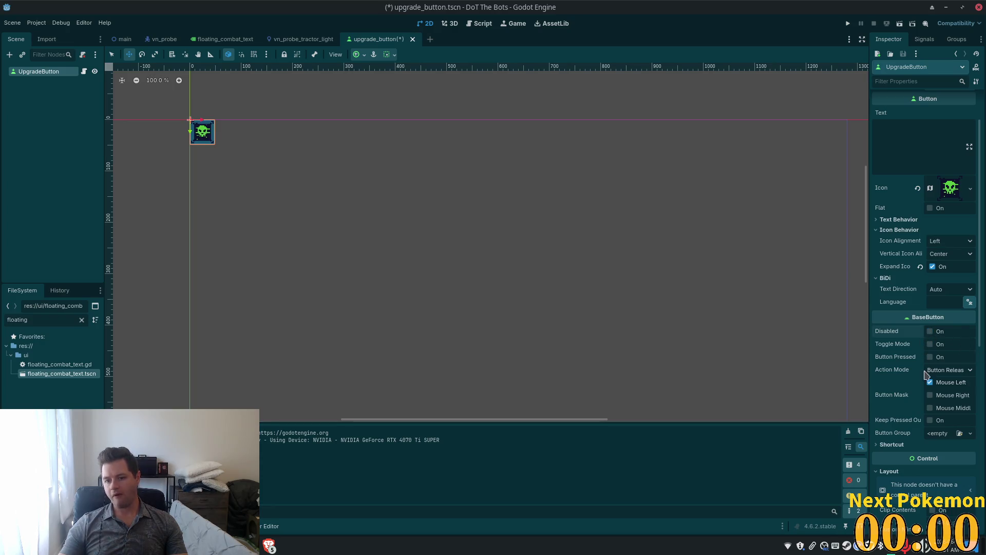
pyautogui.hotkey('ctrl', 's')
pyautogui.scroll(-3, 934, 417)
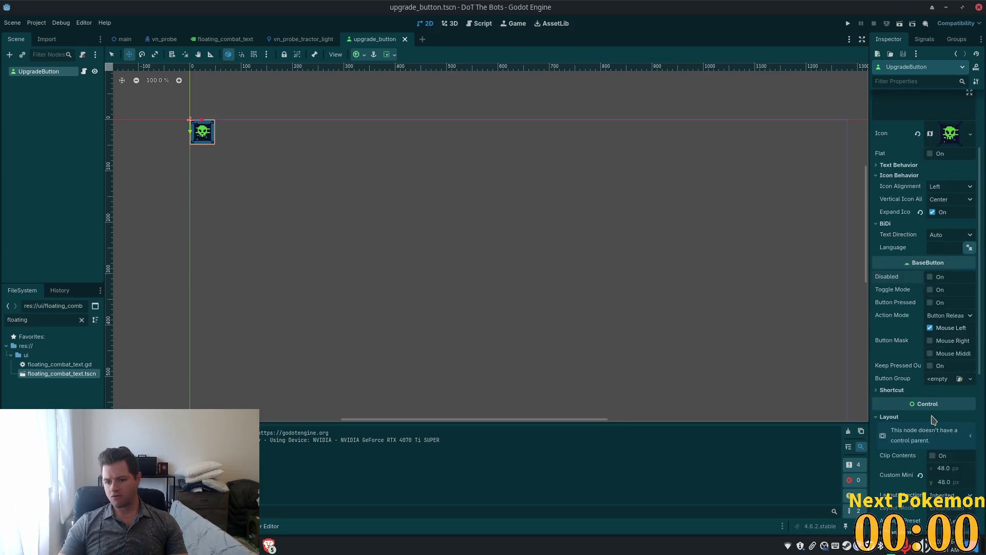
pyautogui.click(877, 335)
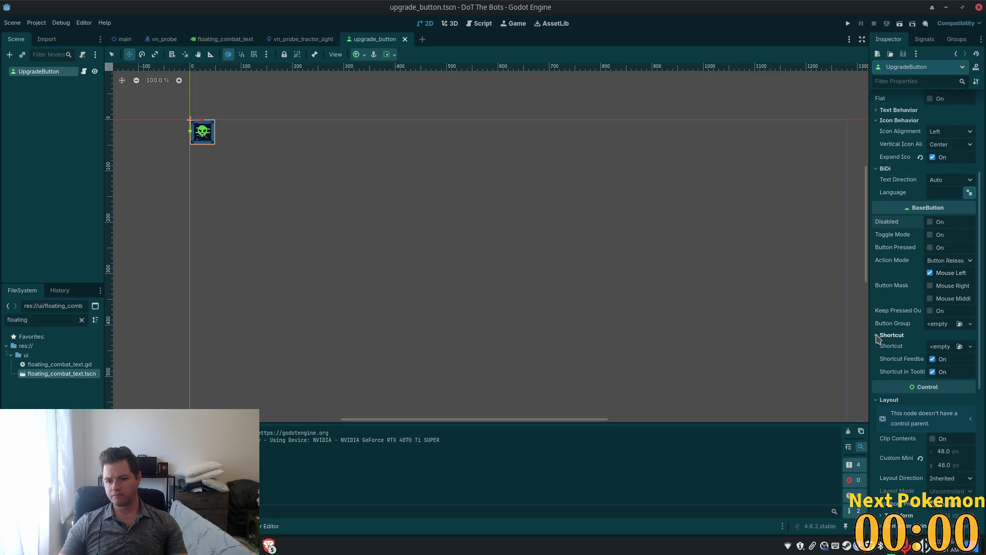
pyautogui.click(877, 336)
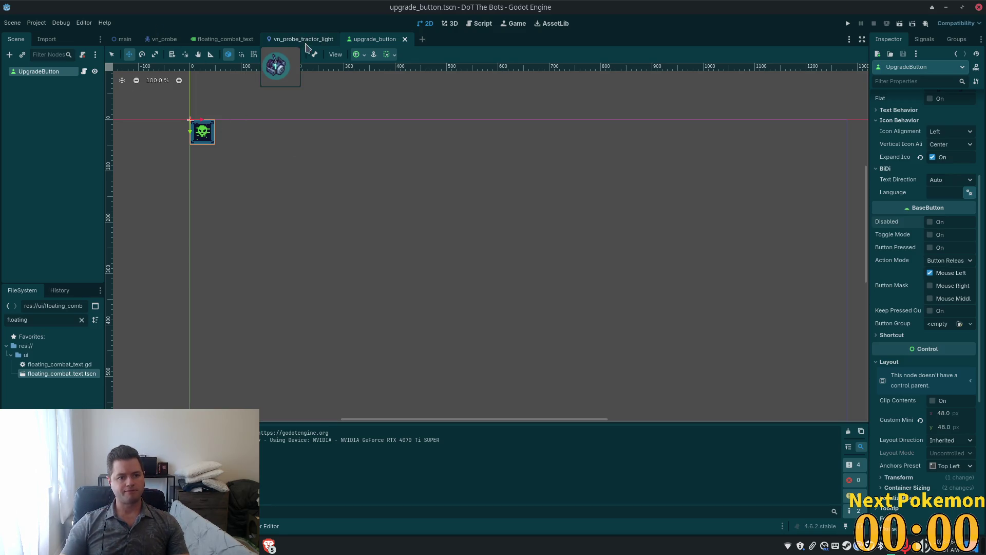
pyautogui.click(281, 43)
# Step: Return to main.tscn and set Tier 1 on all four selected UpgradeButtons
pyautogui.moveTo(158, 43)
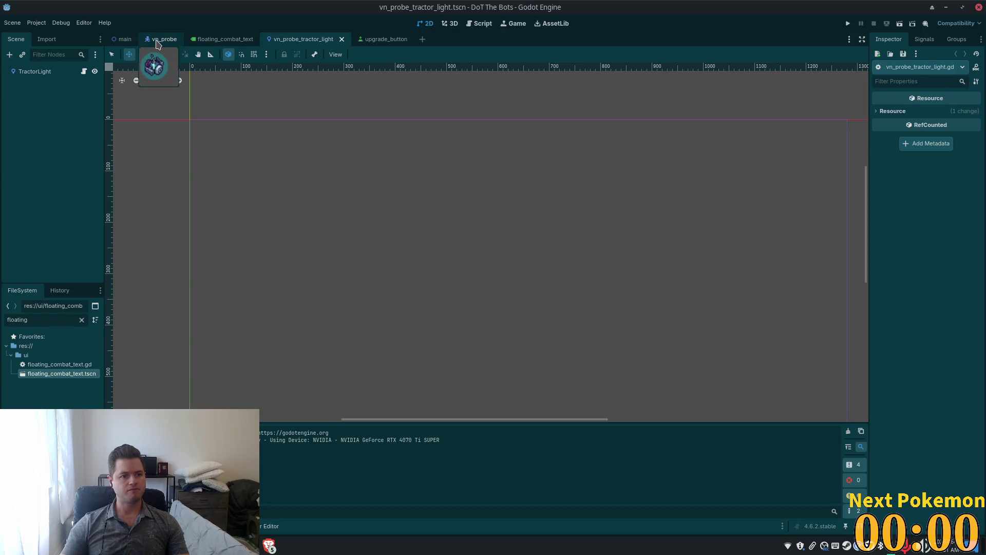
pyautogui.click(163, 39)
pyautogui.click(124, 40)
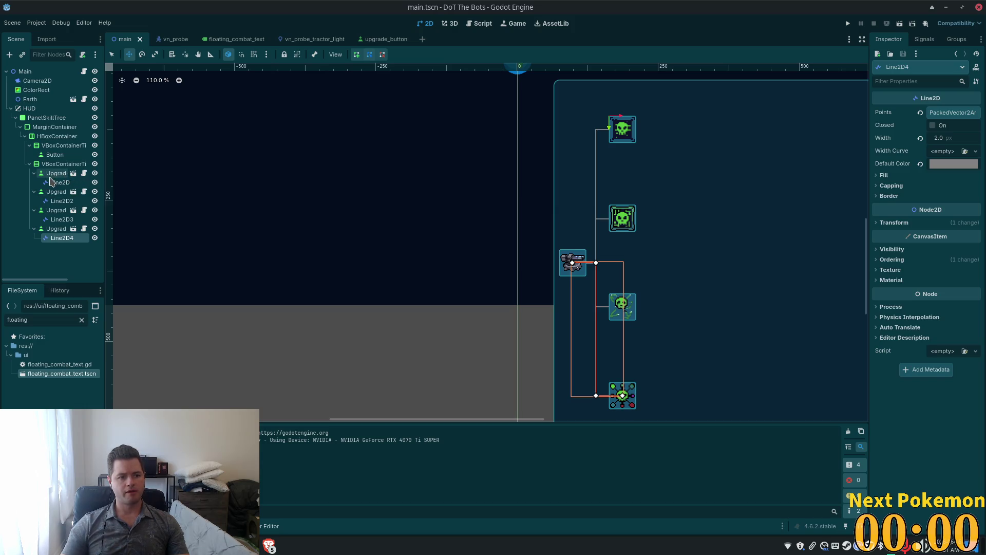
pyautogui.click(51, 175)
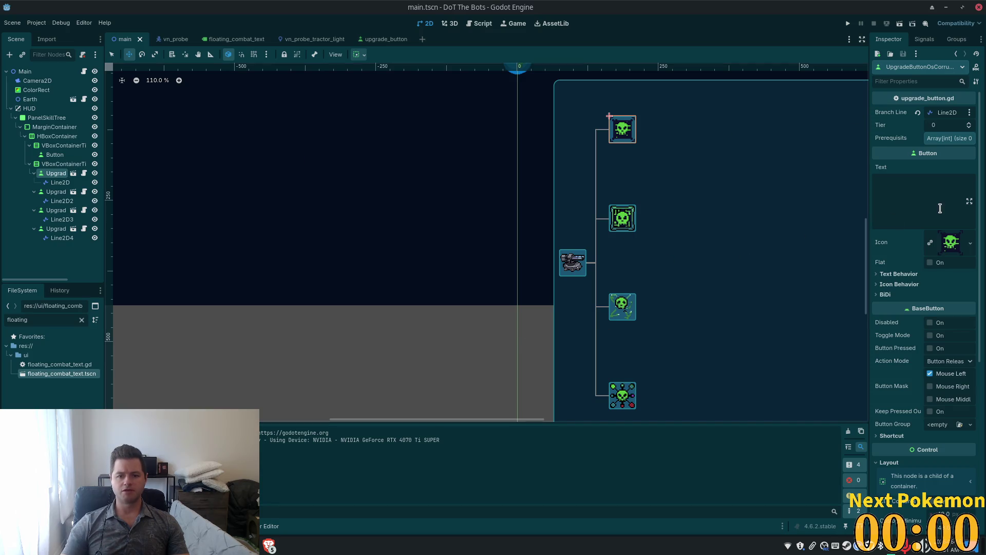
pyautogui.keyDown('ctrl'); pyautogui.click(55, 192); pyautogui.keyUp('ctrl')
pyautogui.keyDown('ctrl'); pyautogui.click(55, 210); pyautogui.keyUp('ctrl')
pyautogui.keyDown('ctrl'); pyautogui.click(55, 229); pyautogui.keyUp('ctrl')
pyautogui.click(946, 125)
pyautogui.write('1')
pyautogui.press('Return')
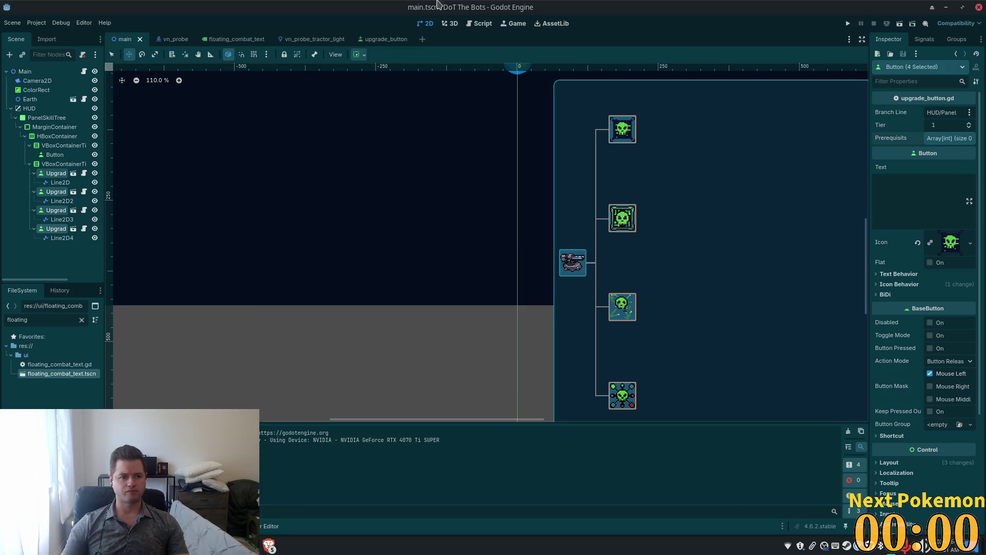
pyautogui.hotkey('alt', 'Tab')
pyautogui.click(468, 127)
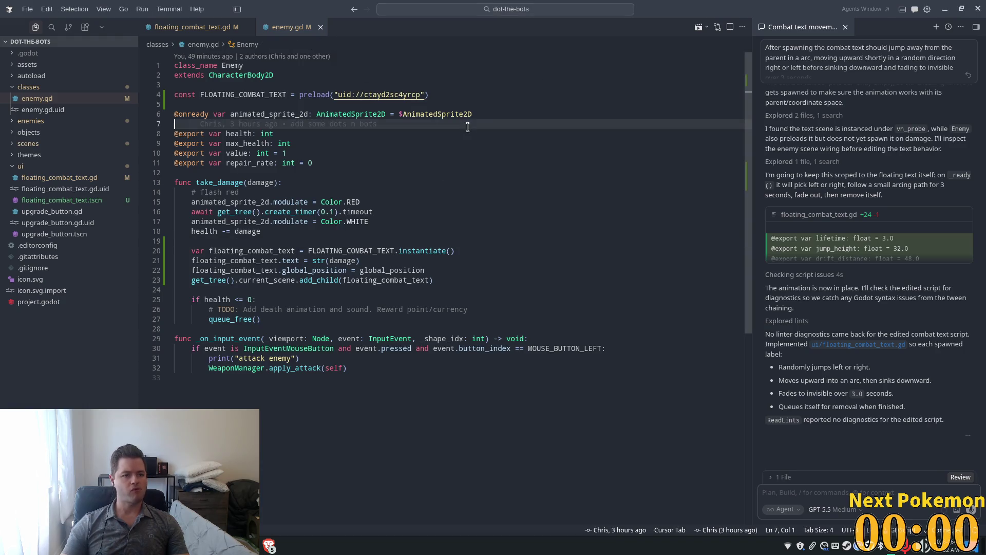
# Step: Open upgrade_manager.gd through the Ctrl+P quick file search
pyautogui.hotkey('ctrl', 'p')
pyautogui.write('upgradfe')
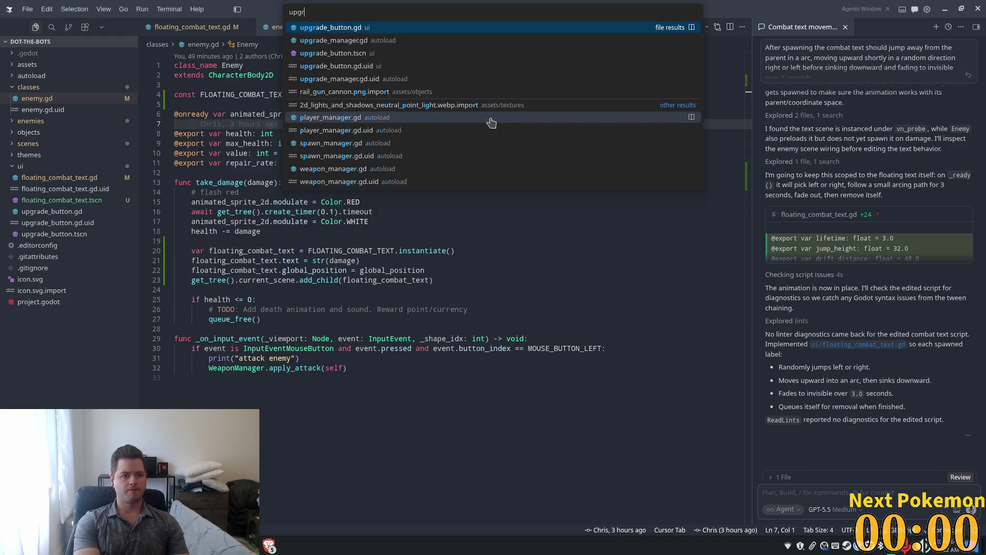
pyautogui.press('BackSpace')
pyautogui.press('BackSpace')
pyautogui.write('e')
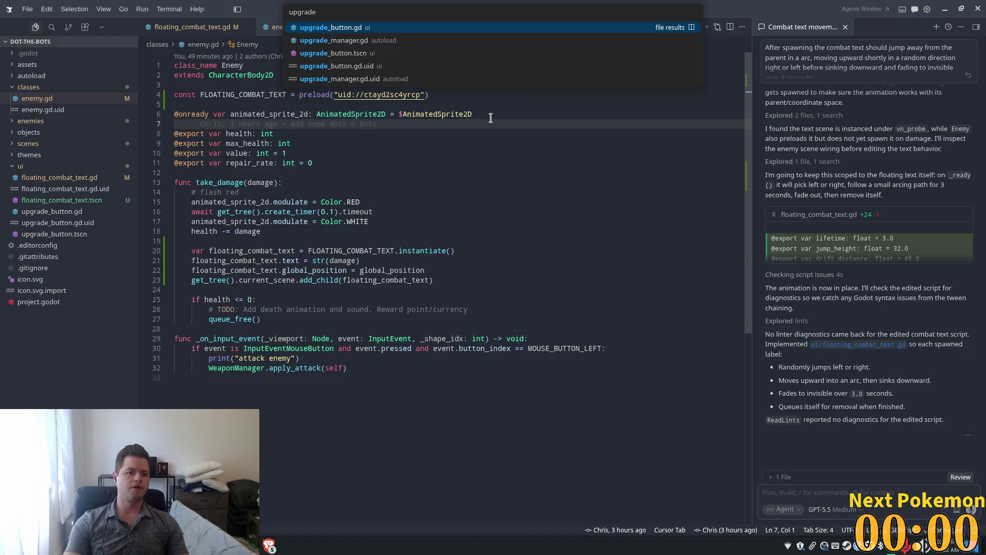
pyautogui.press('Down')
pyautogui.press('Return')
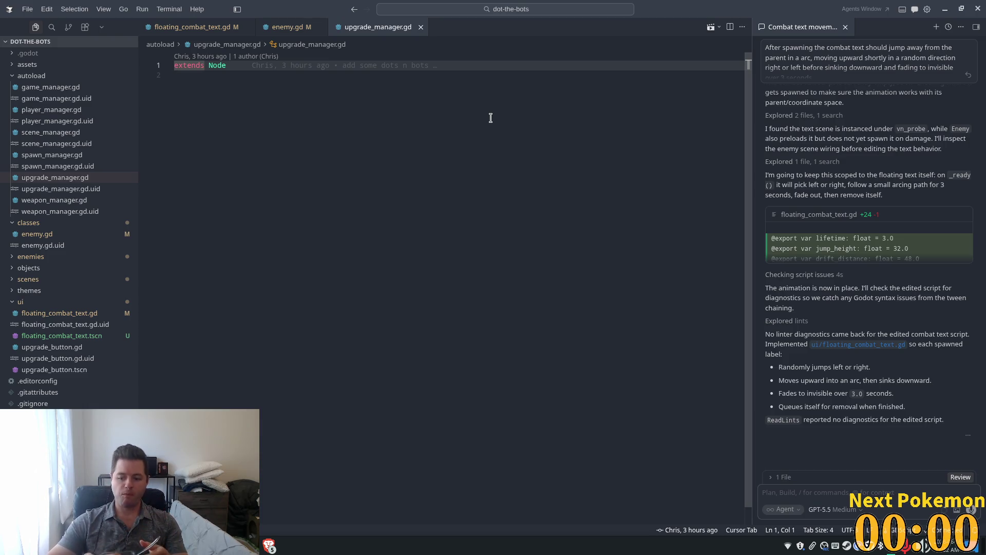
pyautogui.click(290, 191)
# Step: Open player_manager.gd and add an empty line after extends Node
pyautogui.hotkey('ctrl', 'p')
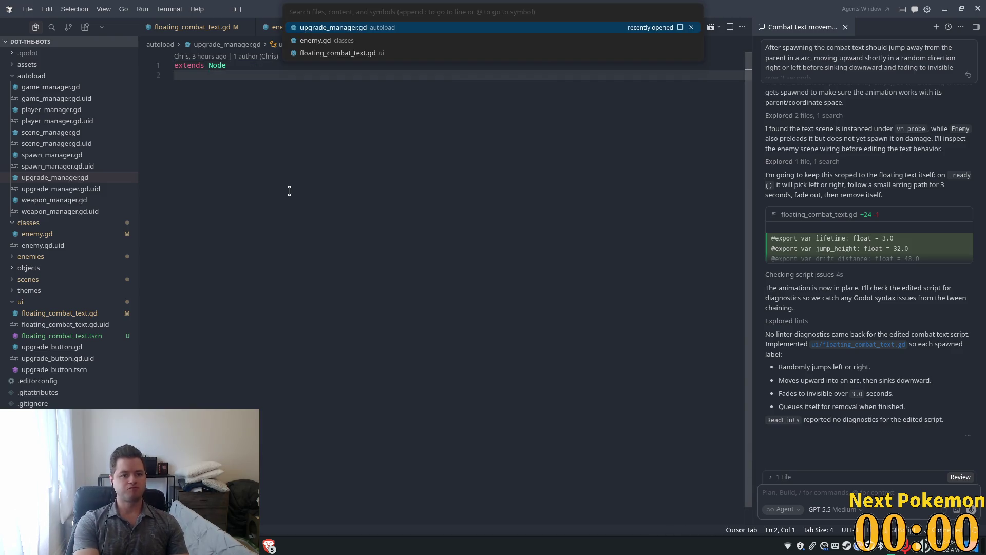
pyautogui.write('manager')
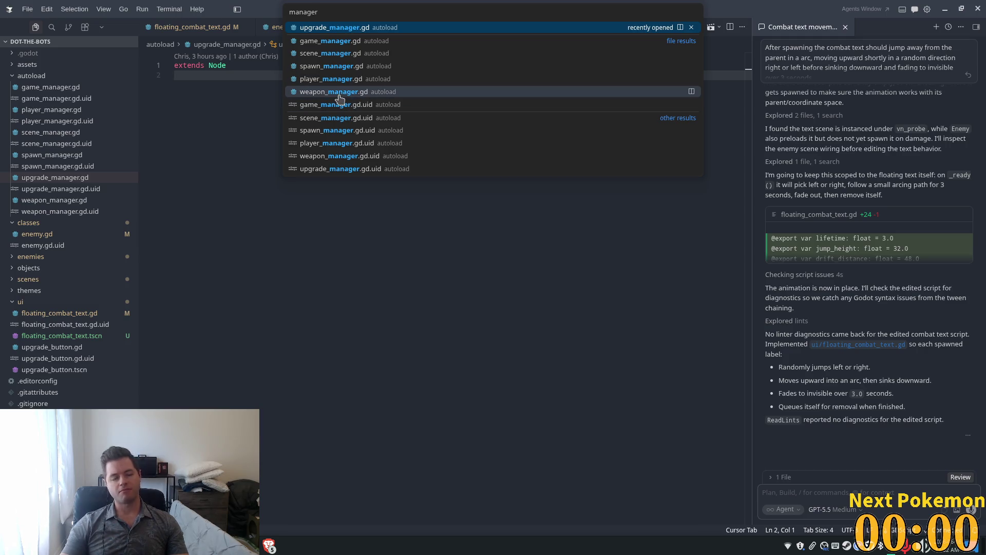
pyautogui.click(327, 80)
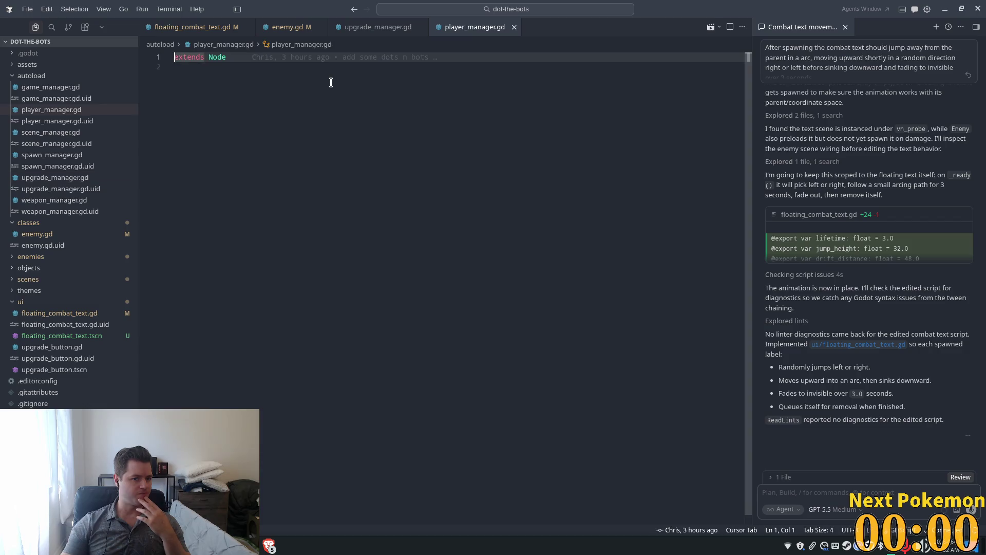
pyautogui.click(327, 84)
pyautogui.press('Return')
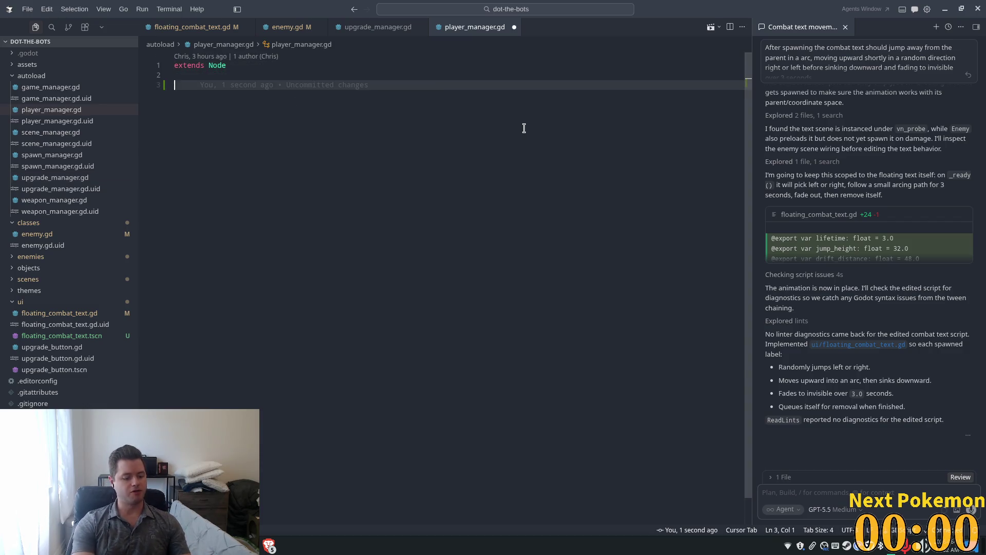
# Step: Erase the half-typed 'var' line in player_manager.gd, save it, and go back to upgrade_manager.gd
pyautogui.write('vare')
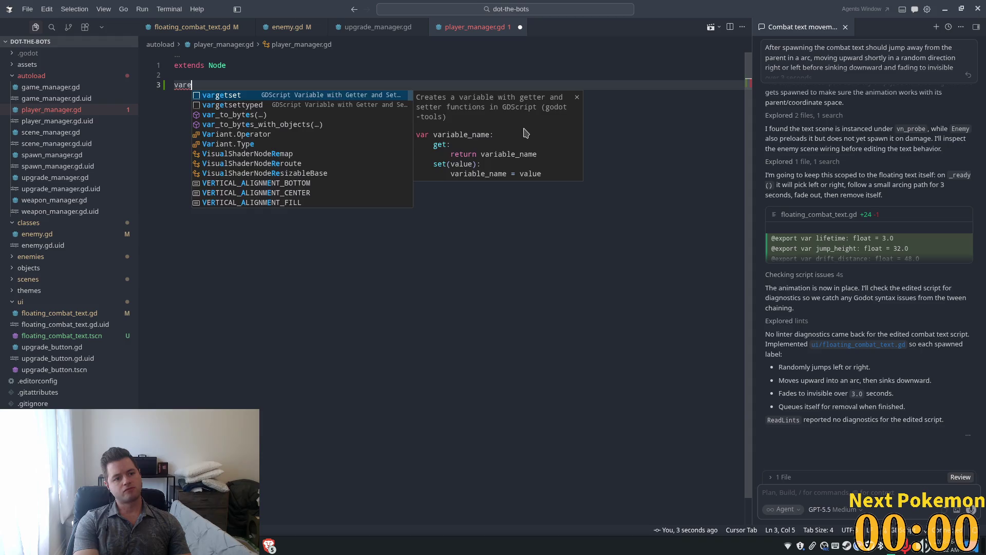
pyautogui.press('BackSpace')
pyautogui.press('BackSpace')
pyautogui.press('BackSpace')
pyautogui.press('BackSpace')
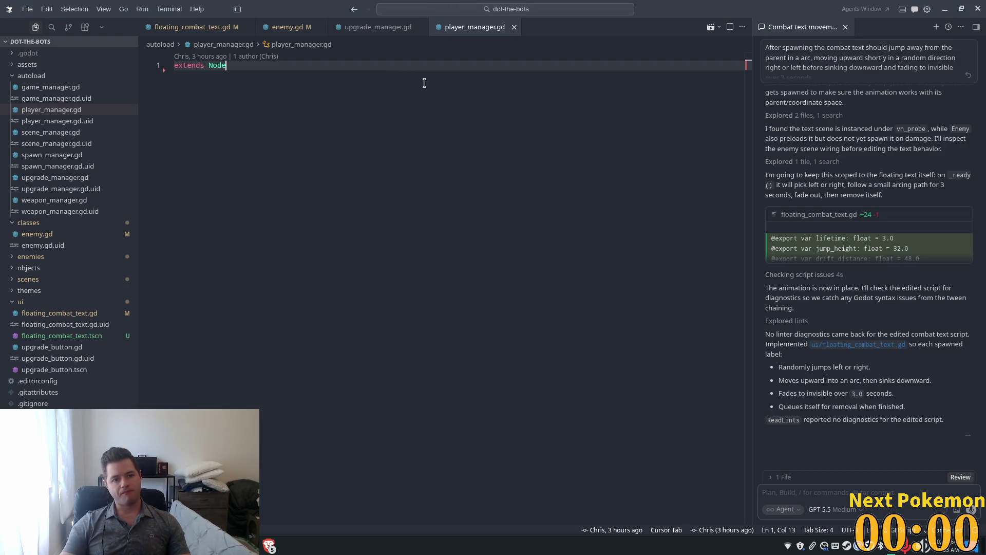
pyautogui.hotkey('ctrl', 's')
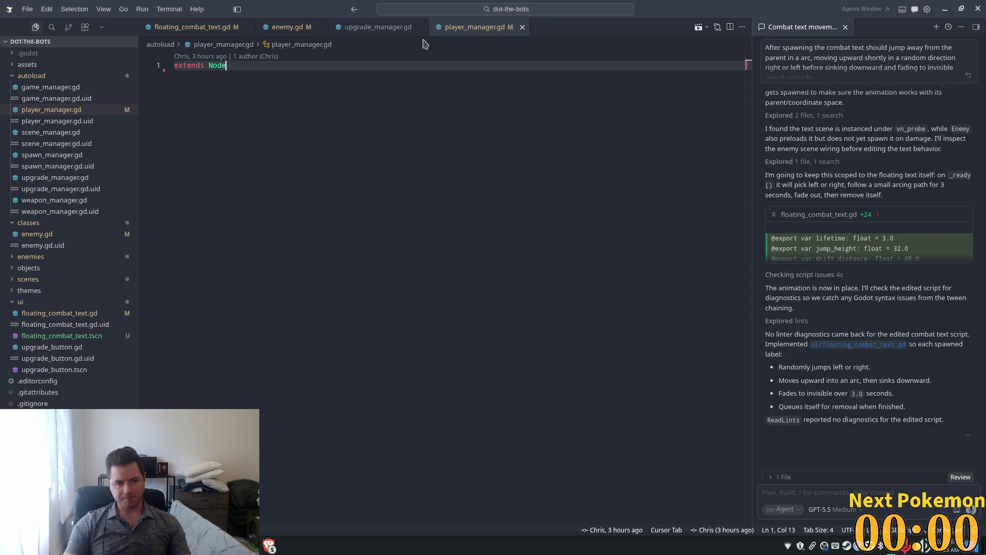
pyautogui.click(373, 27)
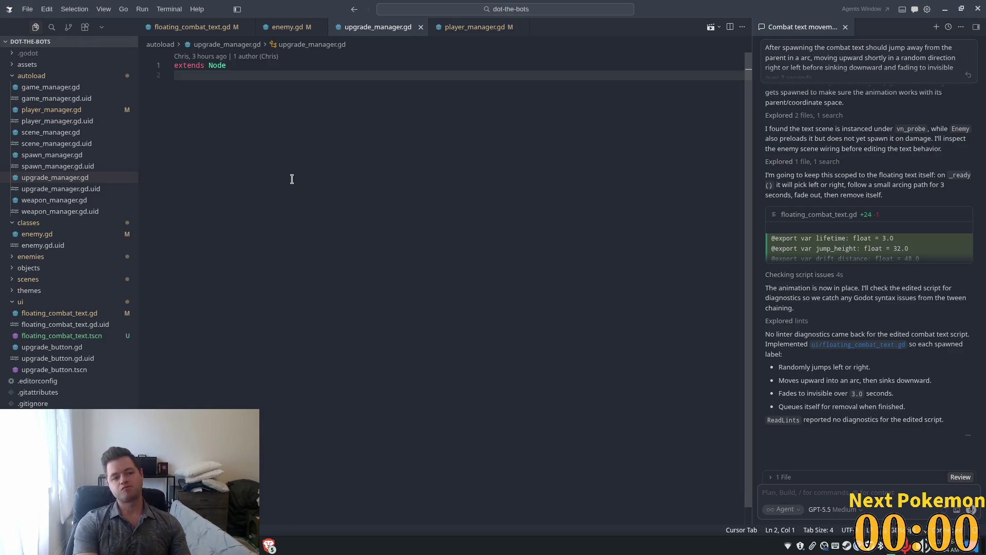
# Step: Declare var active_upgrades: Array = [] below extends Node in upgrade_manager.gd
pyautogui.press('Return')
pyautogui.write('var')
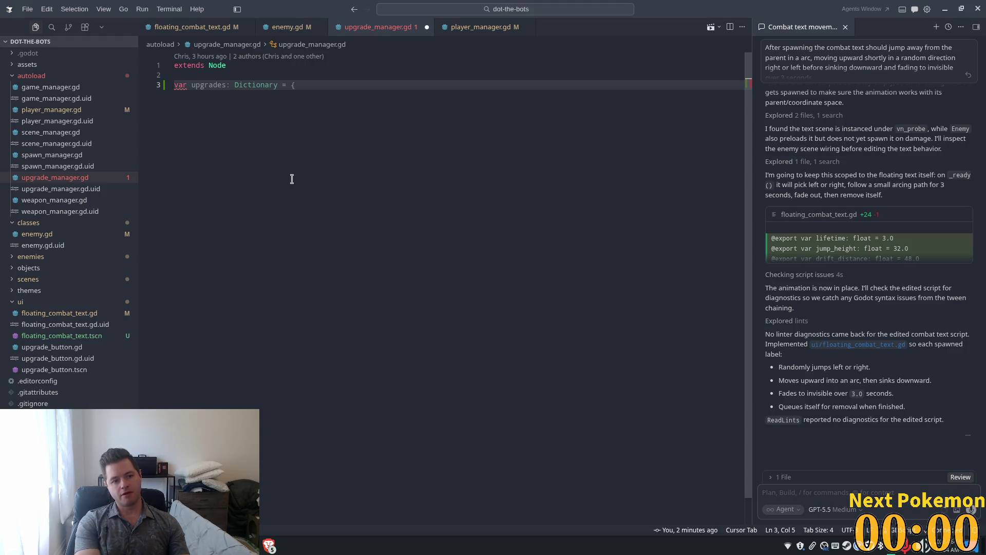
pyautogui.write('activa')
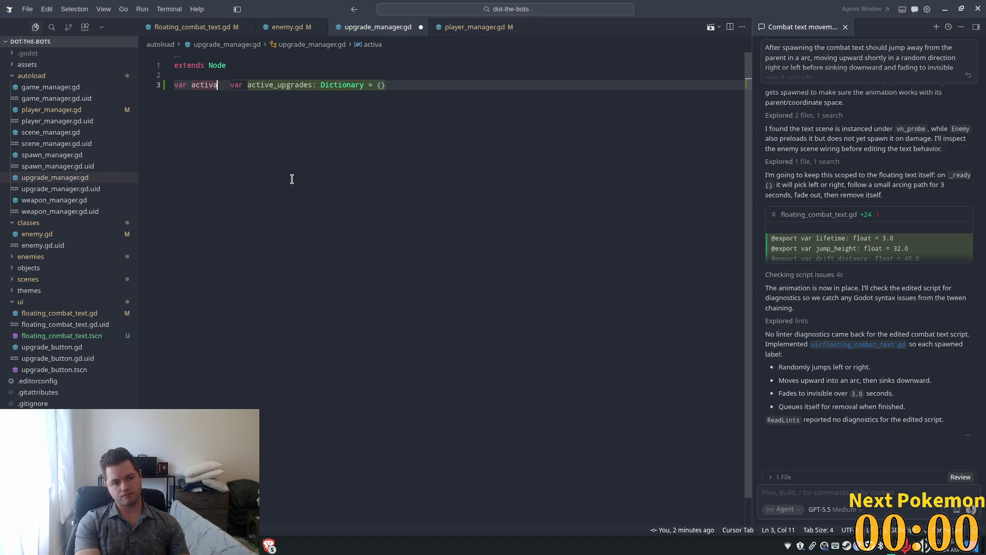
pyautogui.press('BackSpace')
pyautogui.write('e')
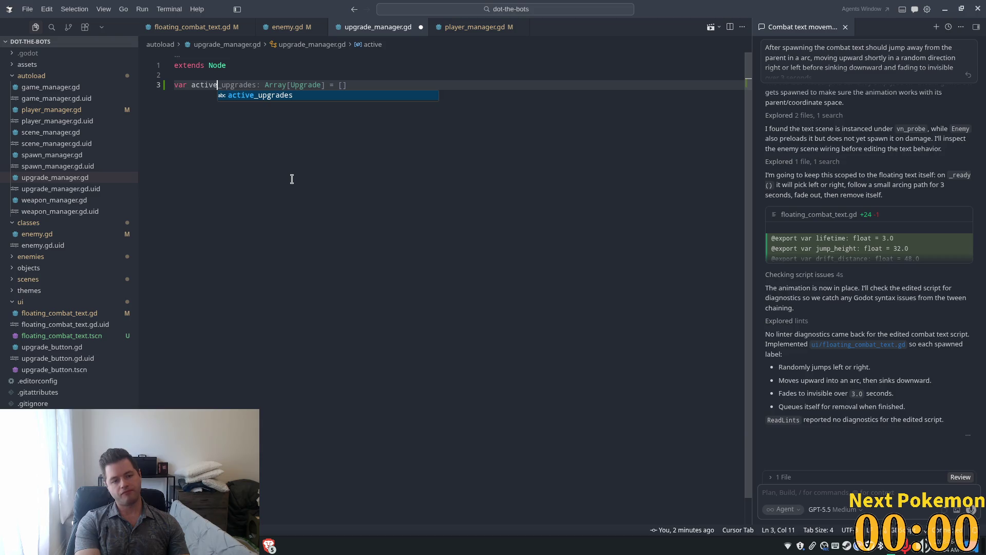
pyautogui.write('_')
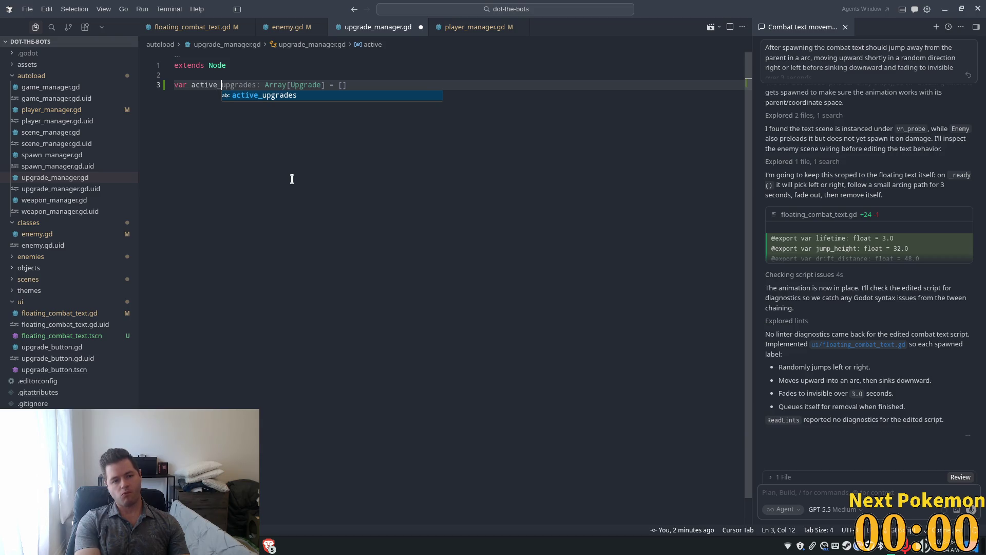
pyautogui.write('upgra')
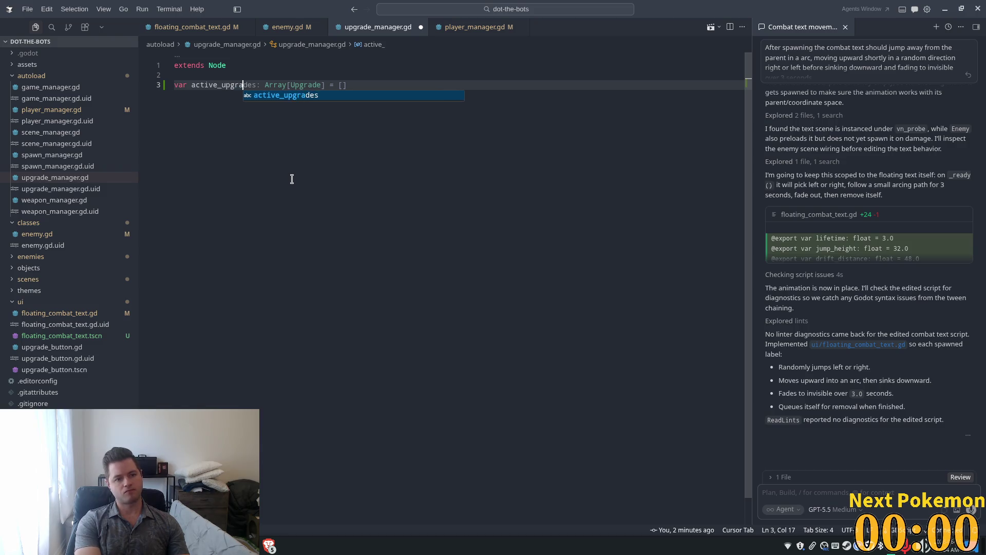
pyautogui.write('des: ')
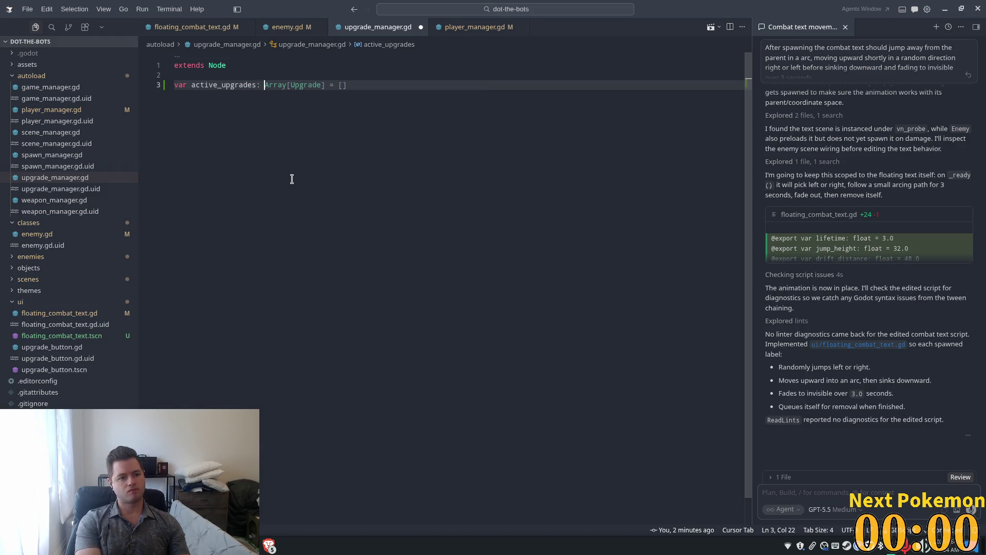
pyautogui.write('Array = [')
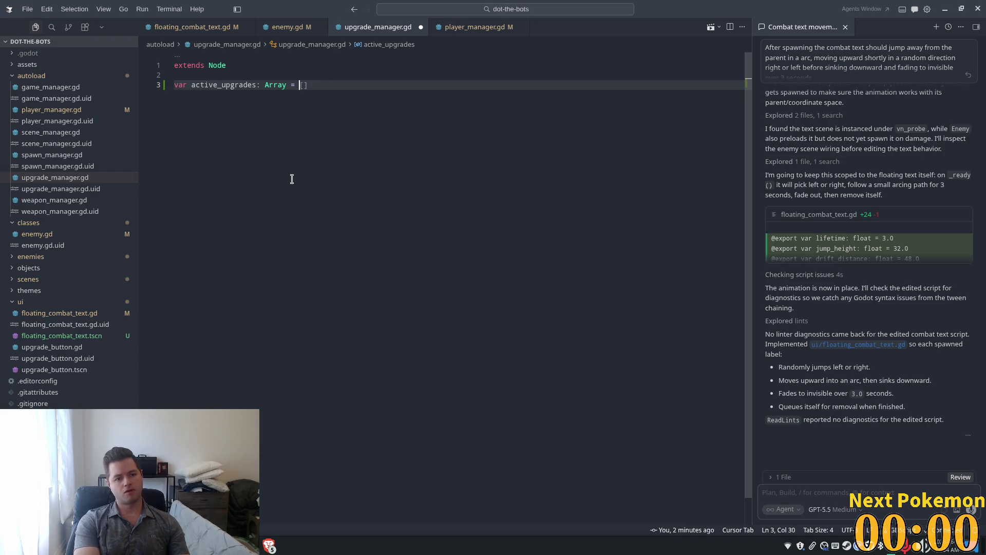
pyautogui.press('Escape')
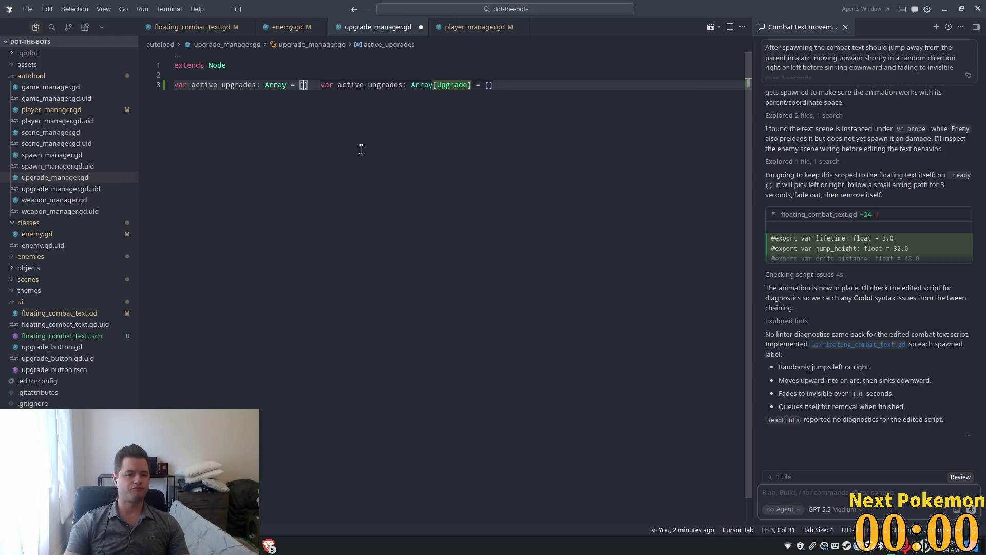
pyautogui.press('Tab')
pyautogui.hotkey('ctrl', 's')
pyautogui.click(273, 75)
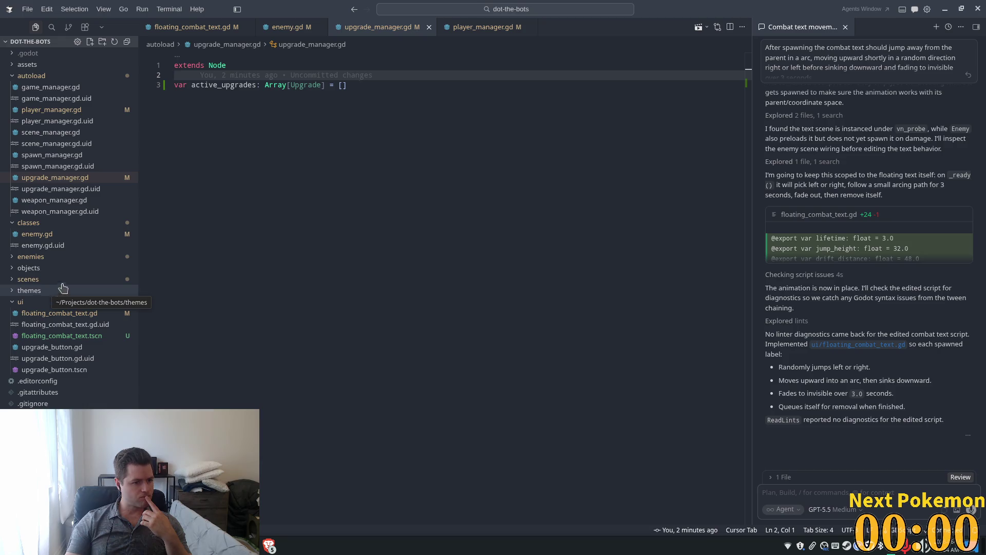
# Step: Peek into the objects folder, then start fresh lines below the array declaration
pyautogui.click(14, 268)
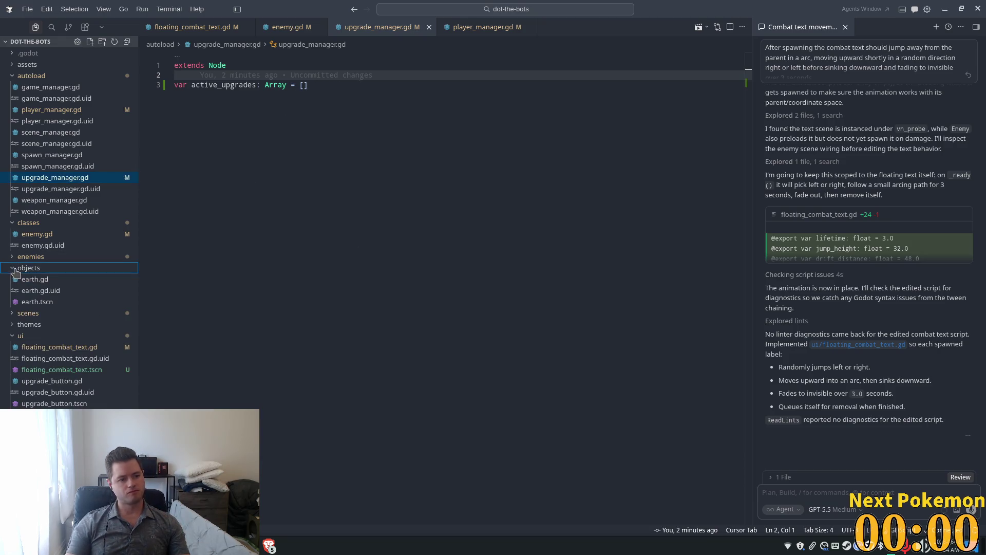
pyautogui.click(10, 270)
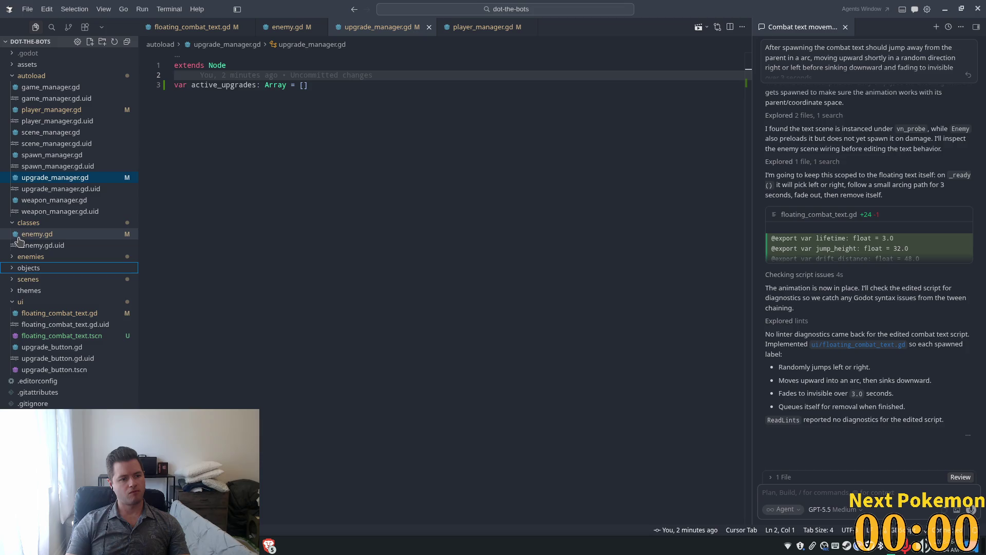
pyautogui.click(451, 125)
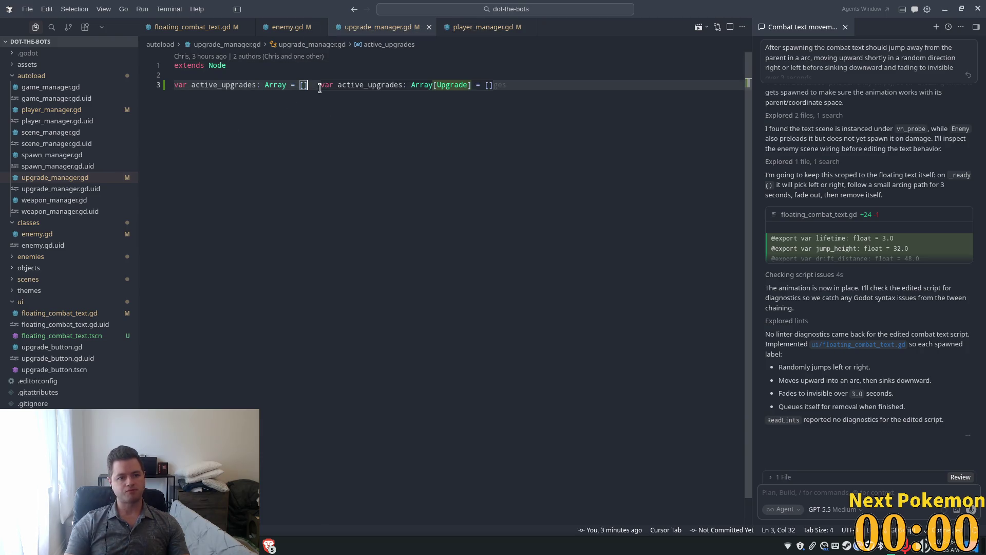
pyautogui.press('Return')
pyautogui.press('Return')
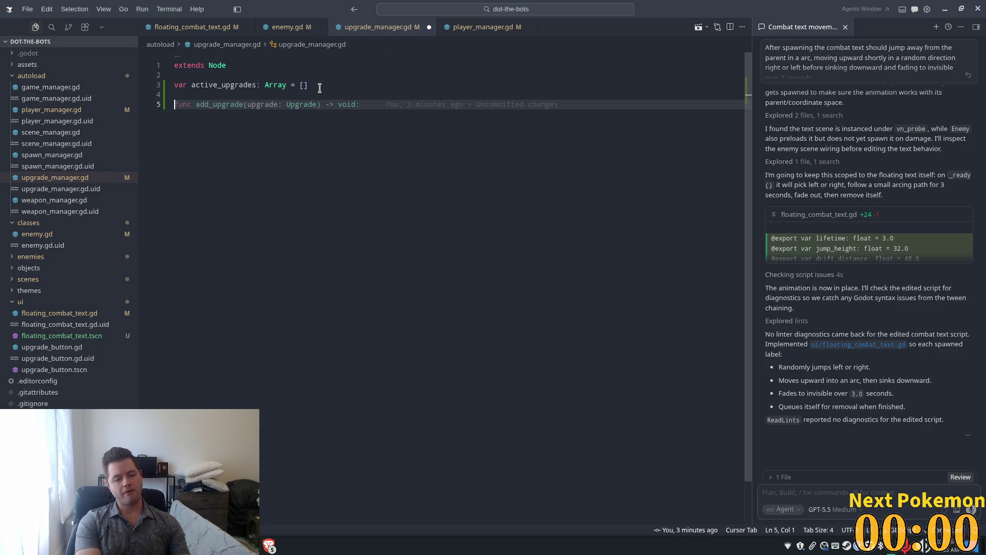
# Step: Accept the suggested add_upgrade, remove_upgrade and get_active_upgrades functions and save the script
pyautogui.press('Tab')
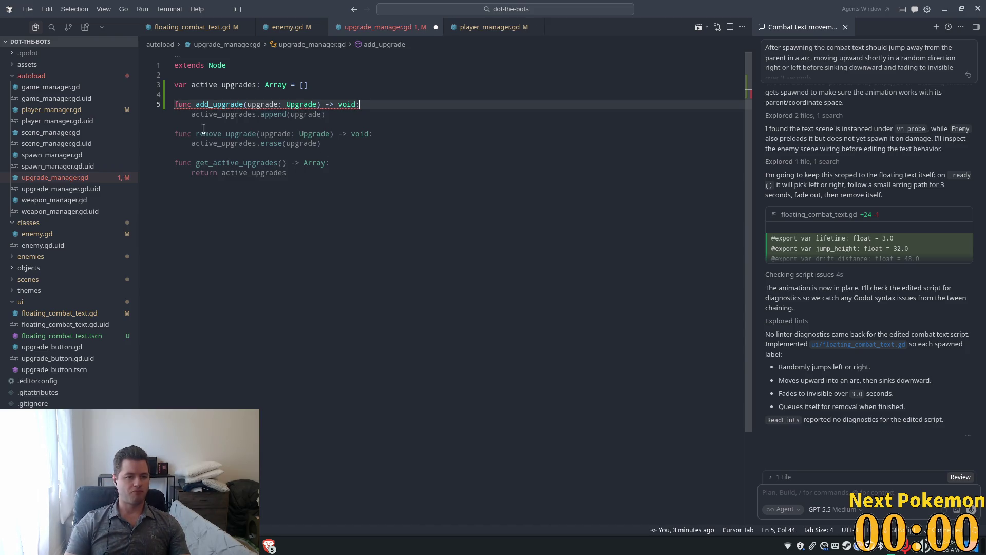
pyautogui.press('Tab')
pyautogui.hotkey('ctrl', 's')
pyautogui.click(380, 135)
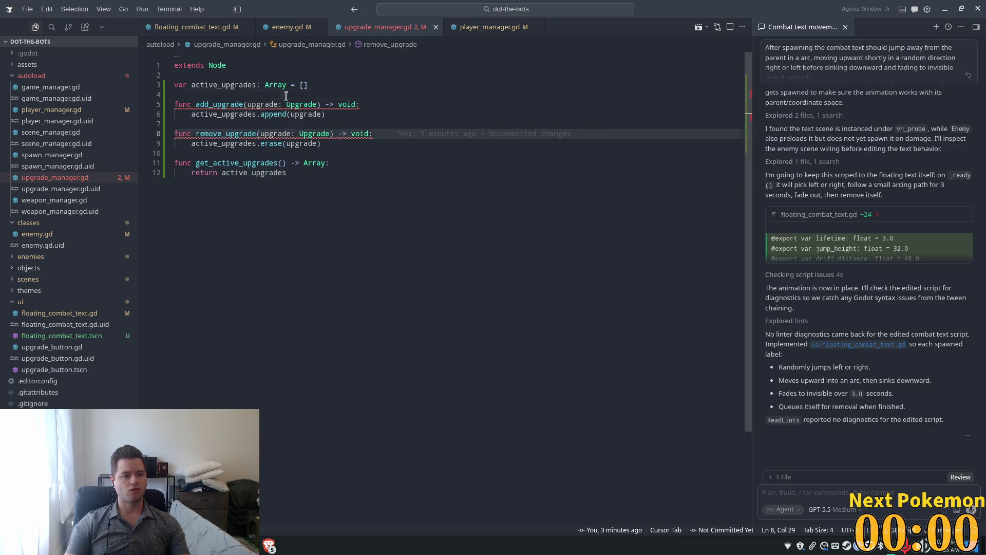
pyautogui.click(298, 96)
pyautogui.doubleClick(298, 105)
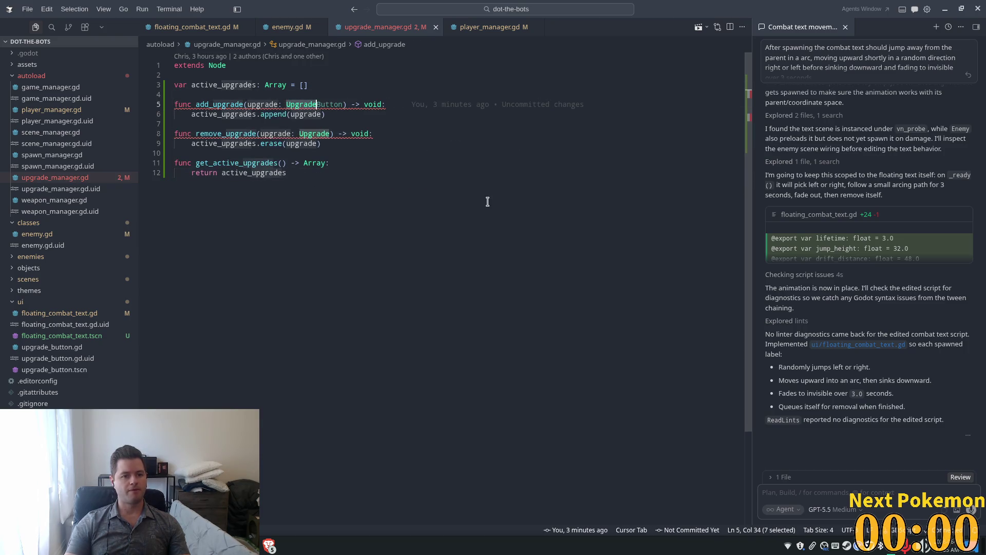
# Step: Start a new file inside the classes folder
pyautogui.rightClick(35, 224)
pyautogui.press('Escape')
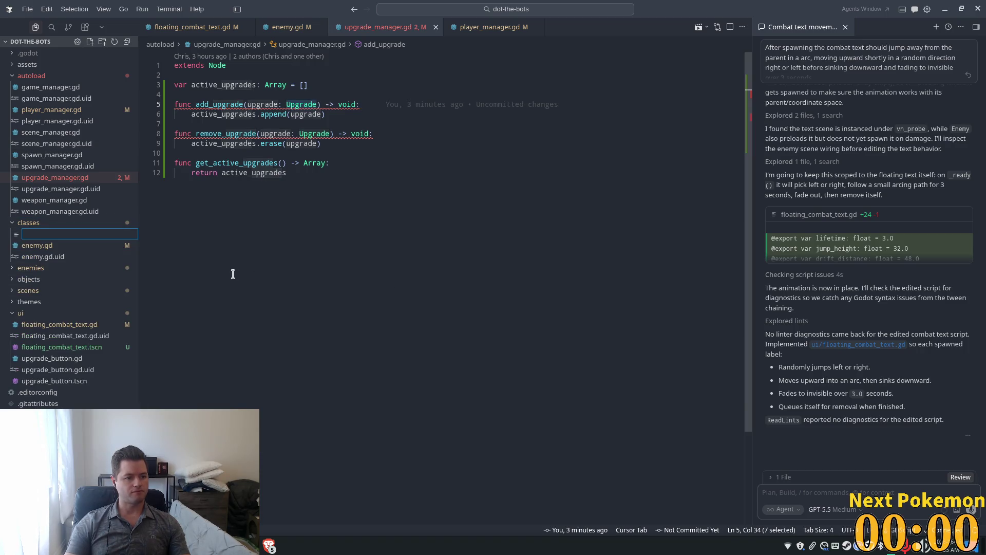
pyautogui.rightClick(35, 224)
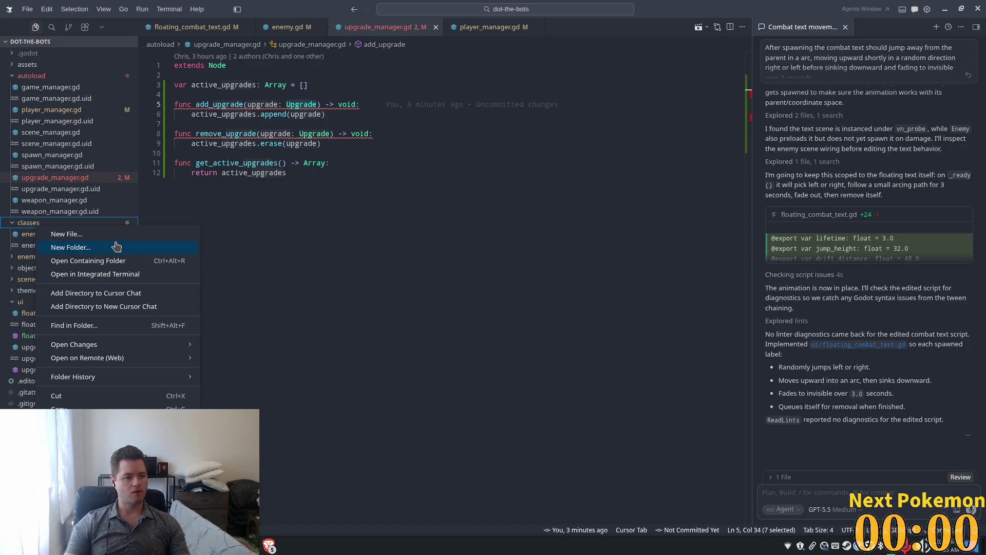
pyautogui.click(104, 241)
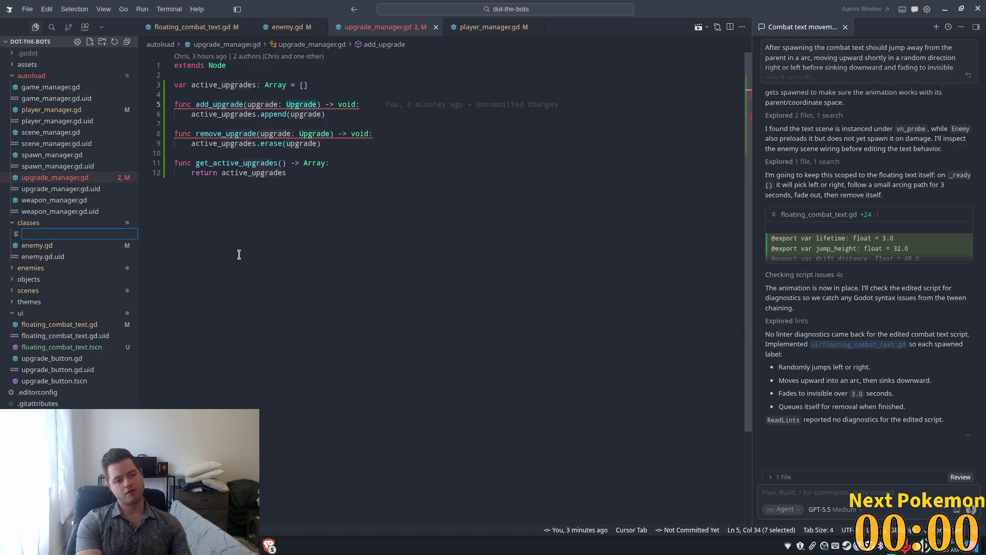
# Step: Create classes/upgrade.gd with class_name Upgrade and the suggested name, description, icon, cost, effect, is_active exports
pyautogui.write('update')
pyautogui.press('BackSpace')
pyautogui.press('BackSpace')
pyautogui.press('BackSpace')
pyautogui.press('BackSpace')
pyautogui.write('gr')
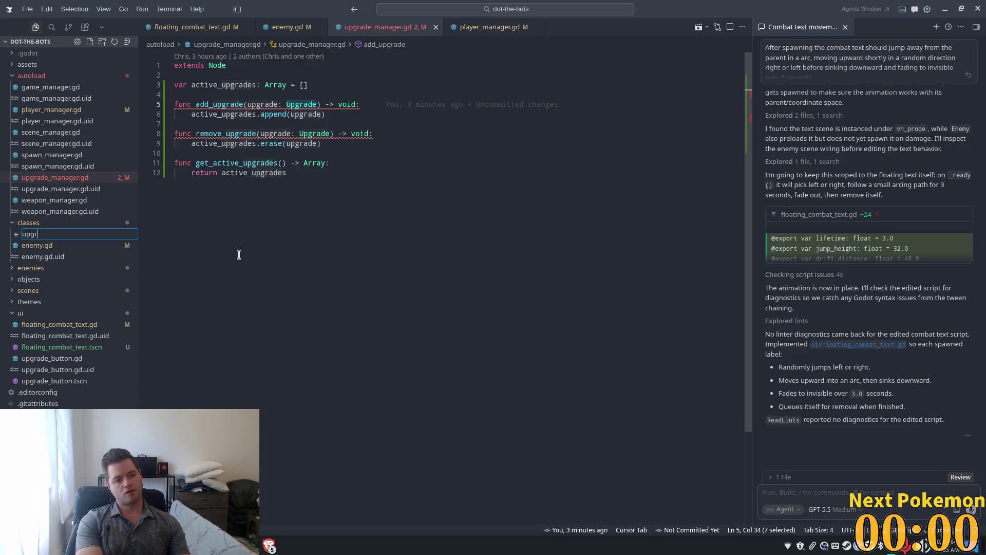
pyautogui.write('ade.gd')
pyautogui.press('Return')
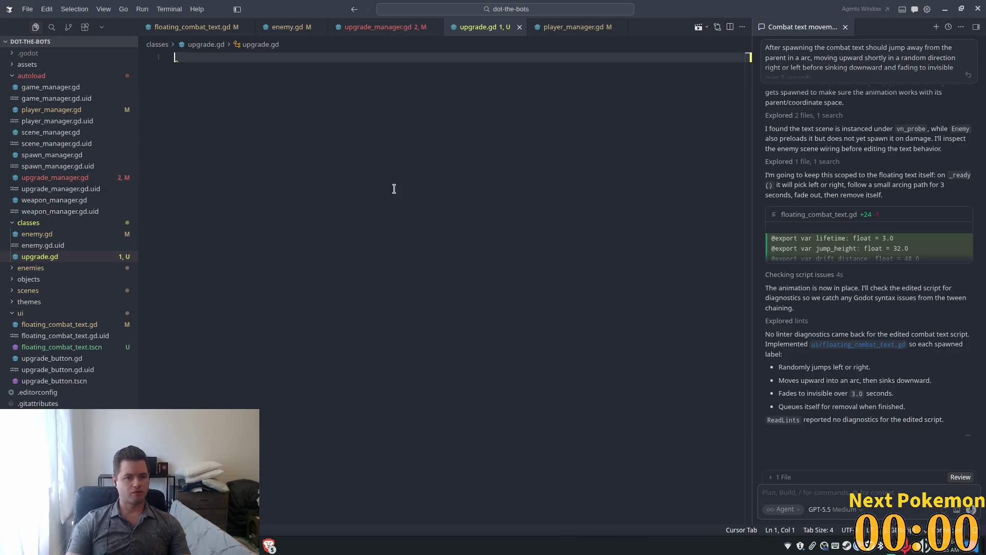
pyautogui.write('class_name Upgrade')
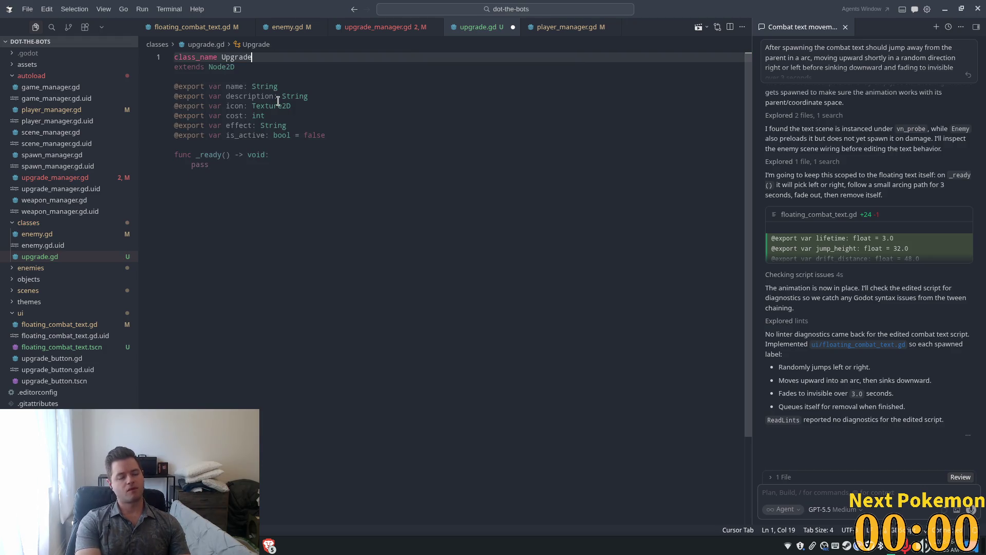
pyautogui.press('Tab')
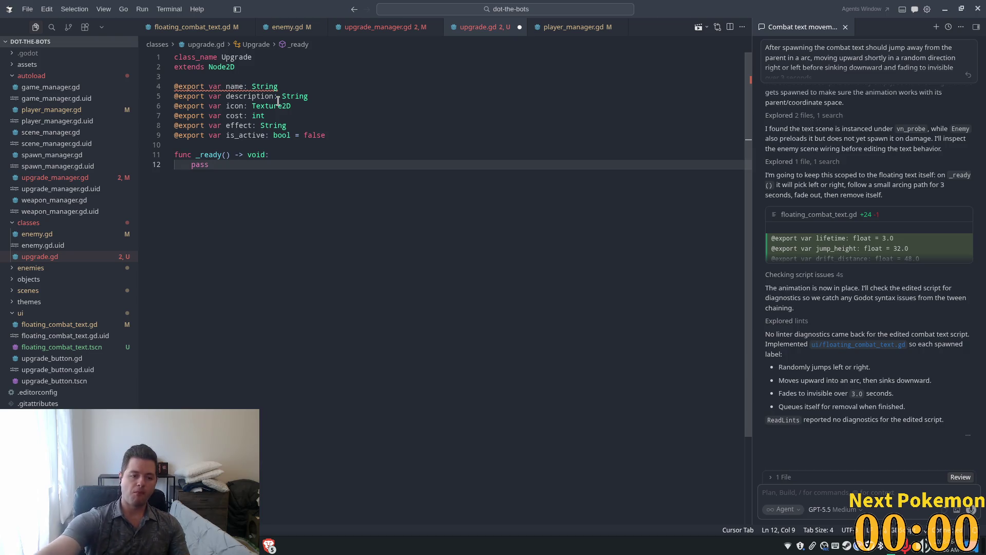
pyautogui.click(274, 106)
# Step: Rename the Upgrade class's name field to title
pyautogui.click(234, 87)
pyautogui.press('Escape')
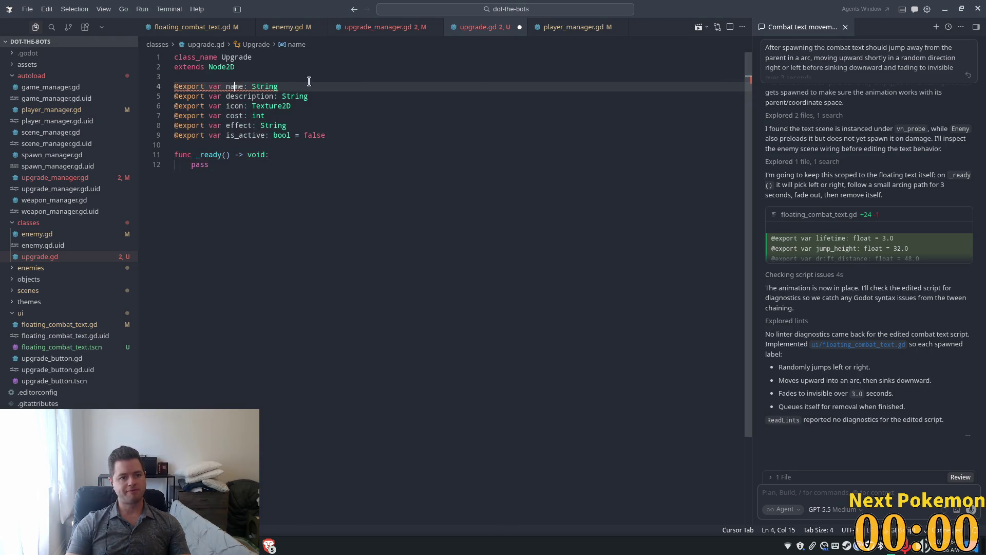
pyautogui.press('Tab')
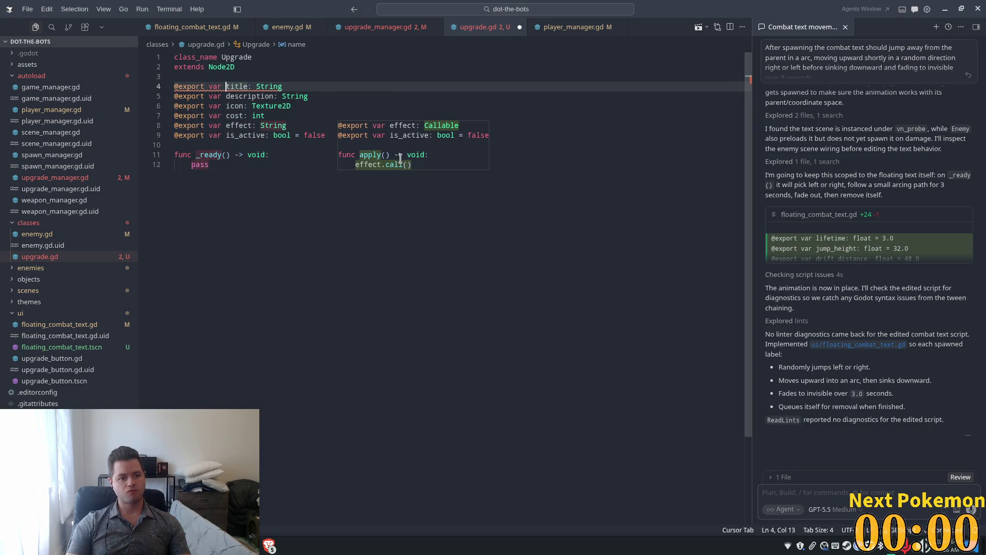
pyautogui.press('Down')
pyautogui.press('Down')
pyautogui.press('Down')
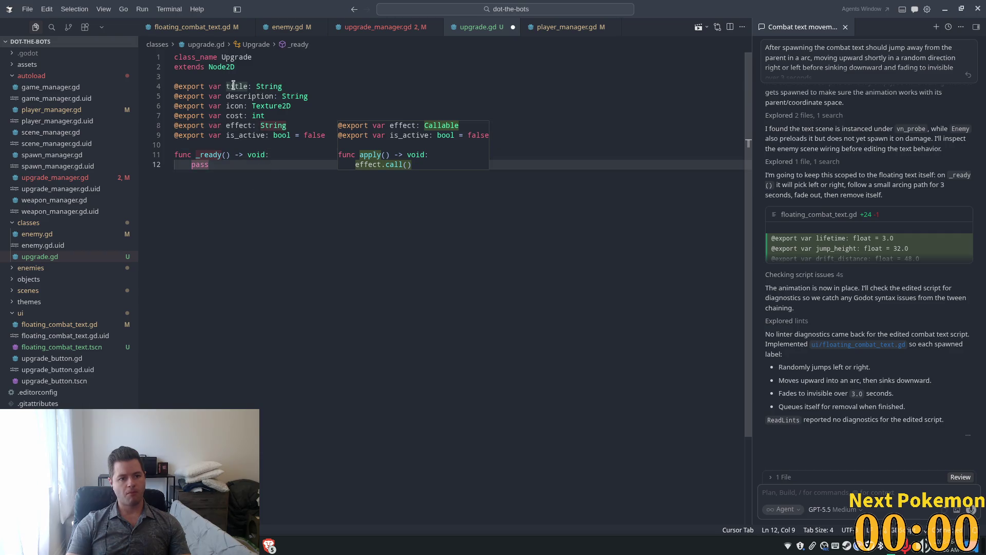
# Step: Delete the icon, cost and effect export lines from upgrade.gd
pyautogui.click(234, 87)
pyautogui.click(235, 97)
pyautogui.click(236, 107)
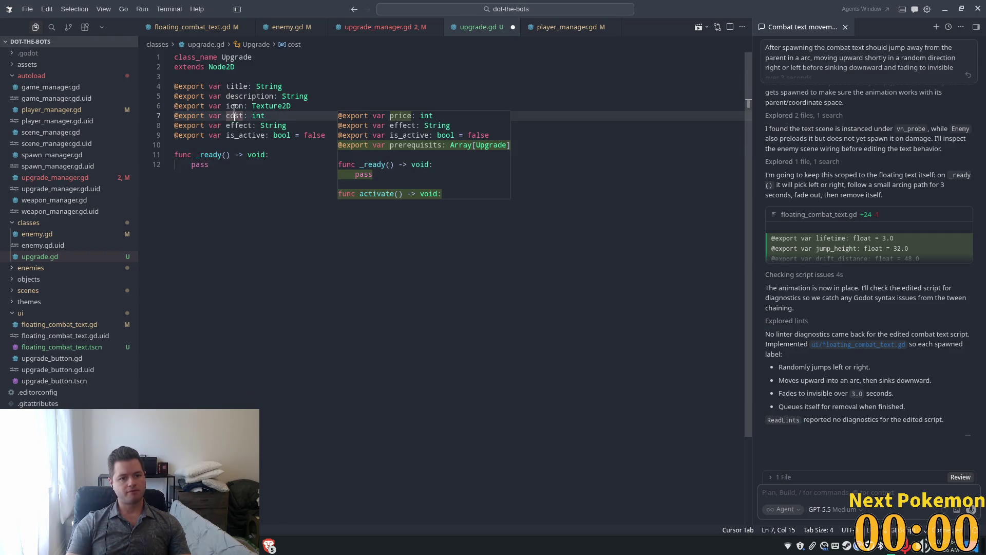
pyautogui.doubleClick(244, 116)
pyautogui.click(296, 106)
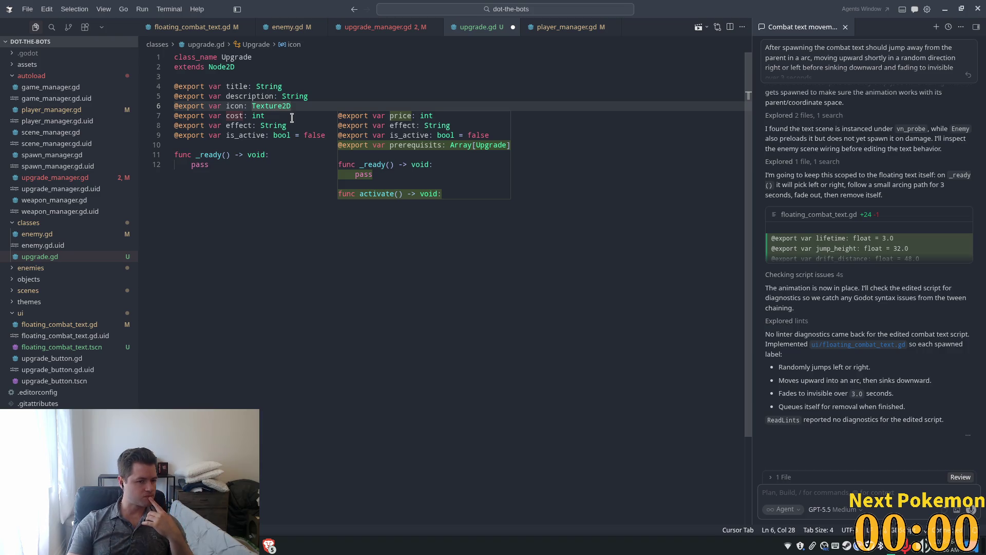
pyautogui.click(263, 116)
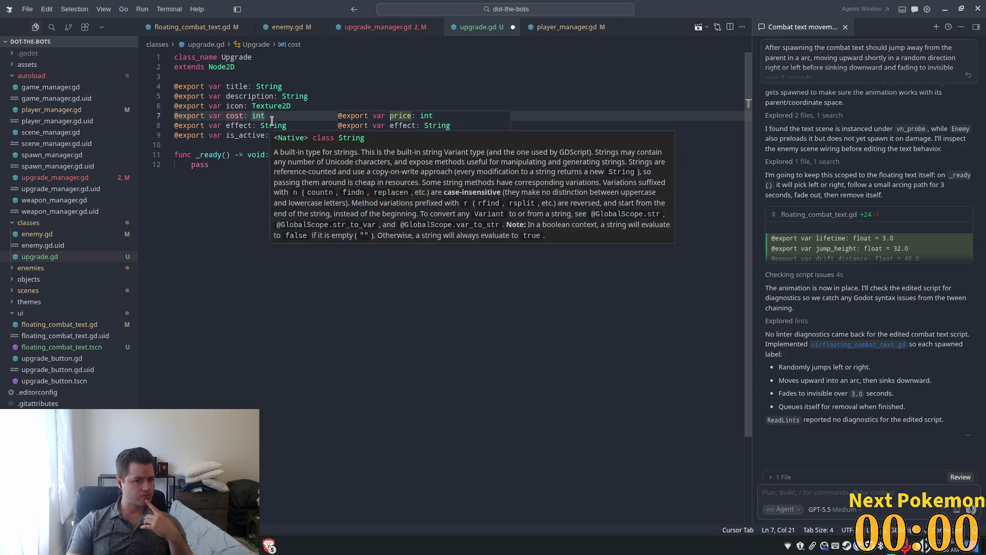
pyautogui.moveTo(283, 125); pyautogui.dragTo(178, 107)
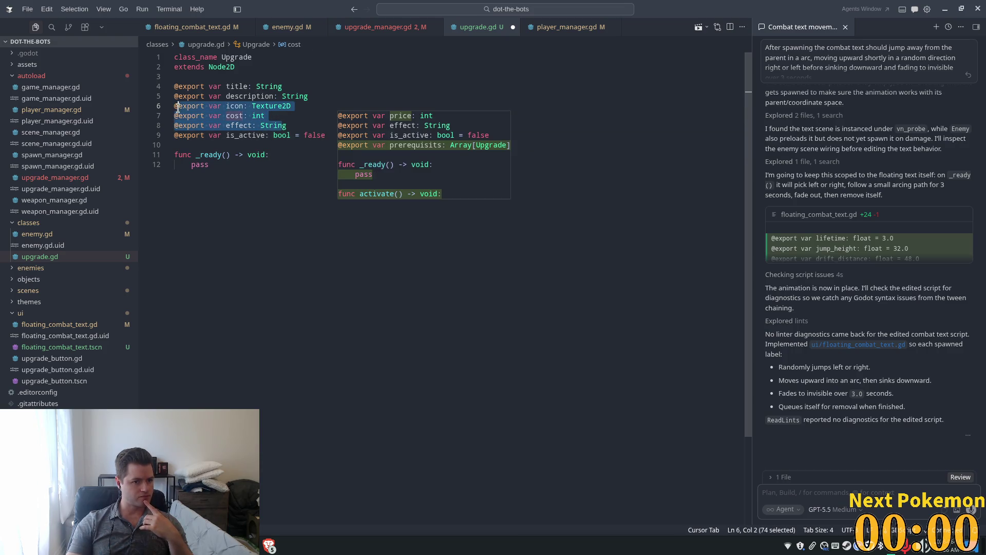
pyautogui.click(306, 116)
pyautogui.moveTo(303, 123); pyautogui.dragTo(148, 108)
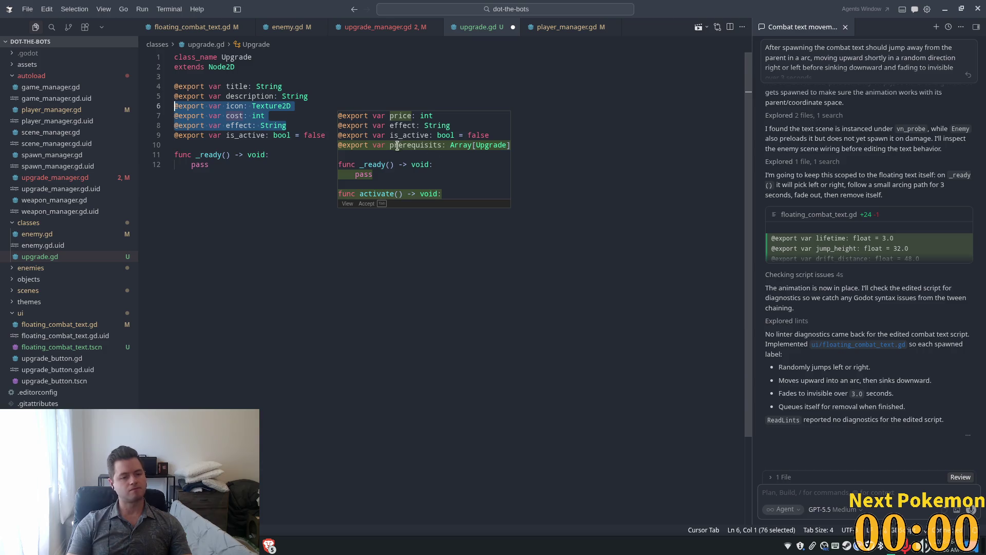
pyautogui.press('BackSpace')
pyautogui.press('BackSpace')
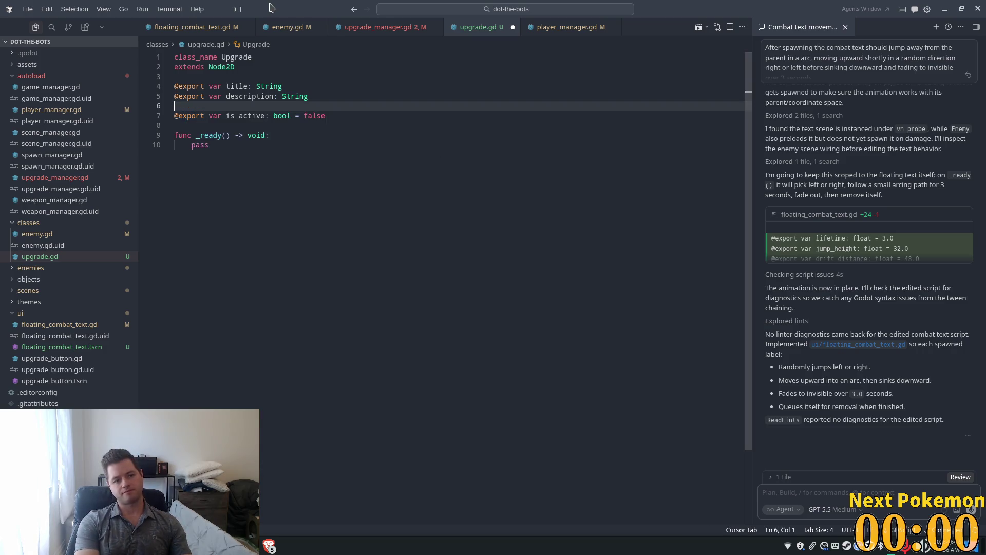
# Step: Save upgrade.gd with its three exported fields and a _ready() stub containing pass
pyautogui.click(263, 131)
pyautogui.hotkey('ctrl', 's')
pyautogui.click(250, 88)
pyautogui.click(262, 132)
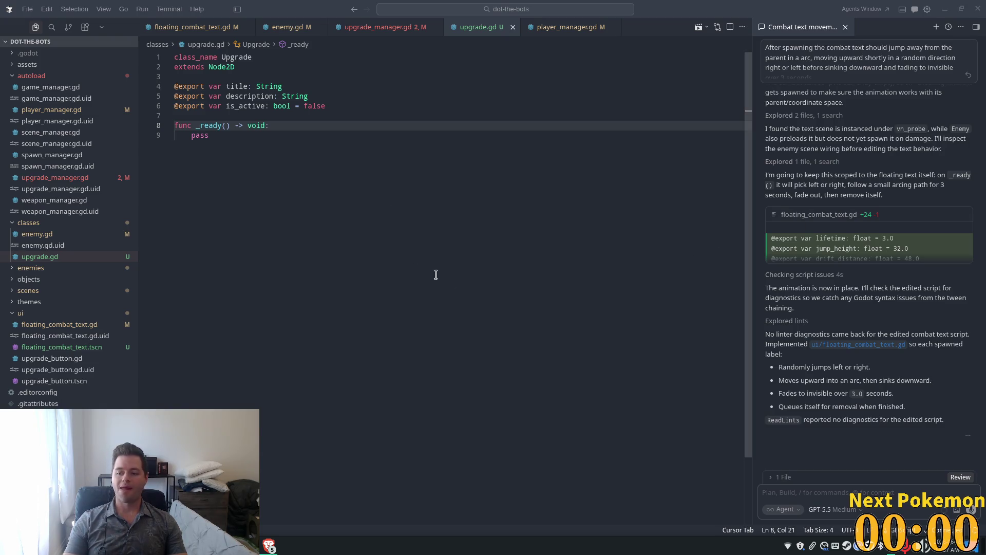
pyautogui.click(240, 136)
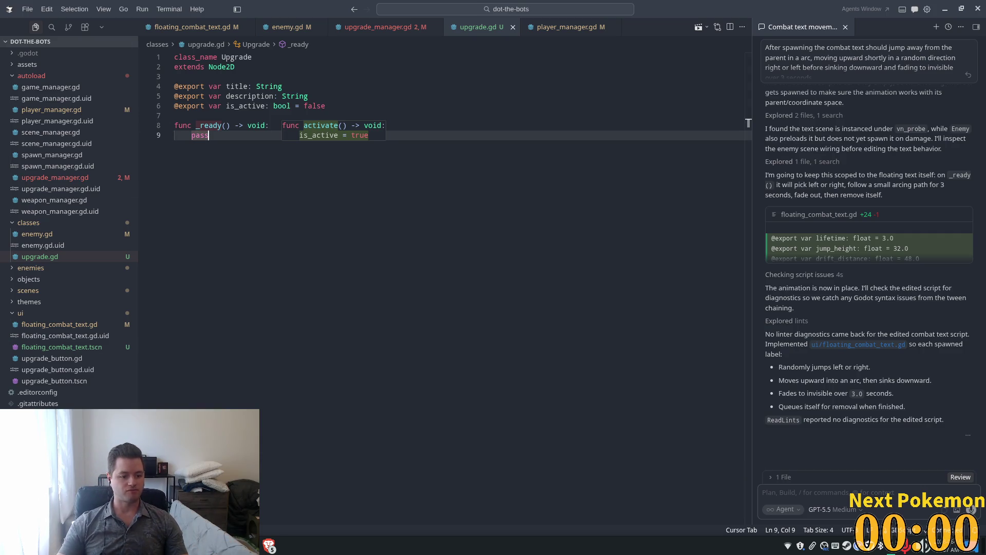
# Step: Decline the suggested activate function and review upgrade.gd's fields, glancing at upgrade_manager.gd
pyautogui.press('Escape')
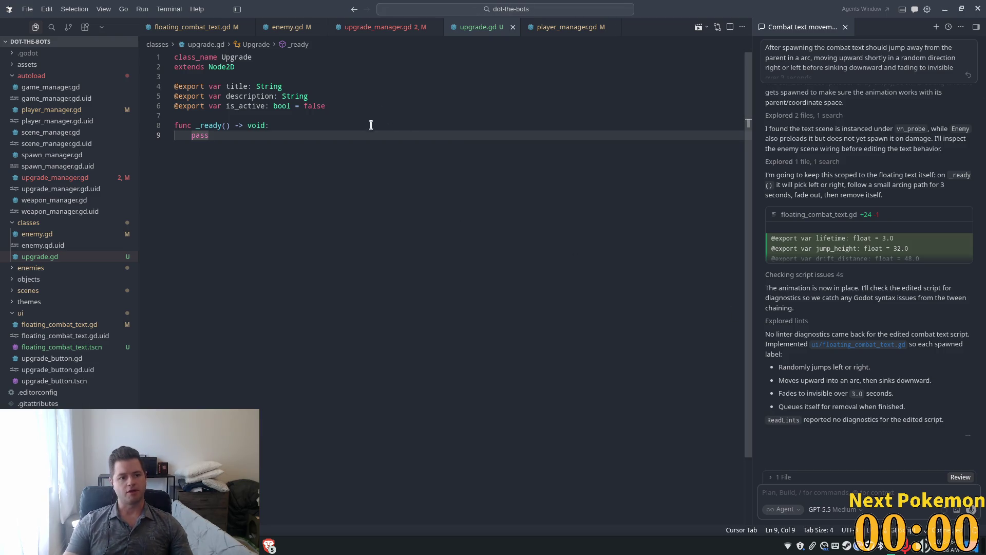
pyautogui.click(267, 124)
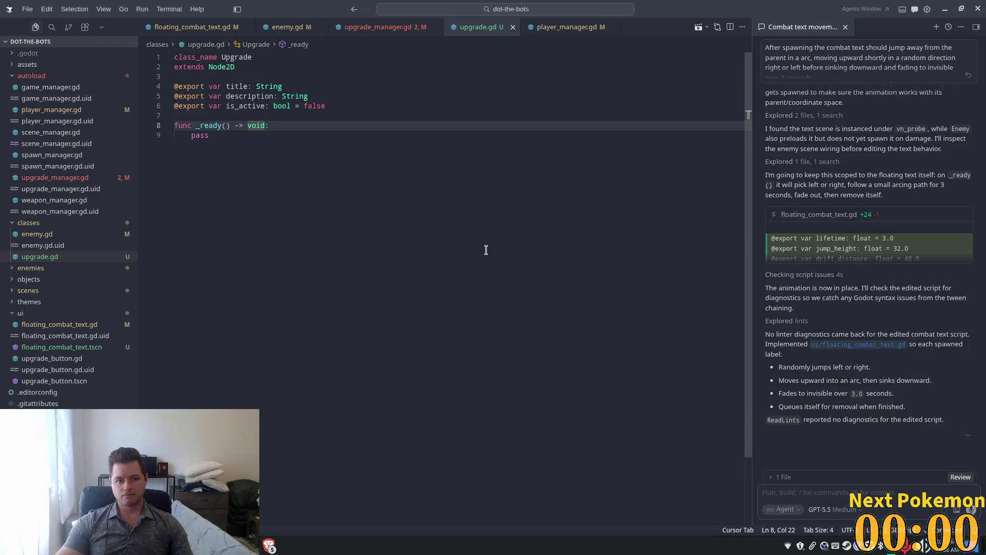
pyautogui.tripleClick(282, 106)
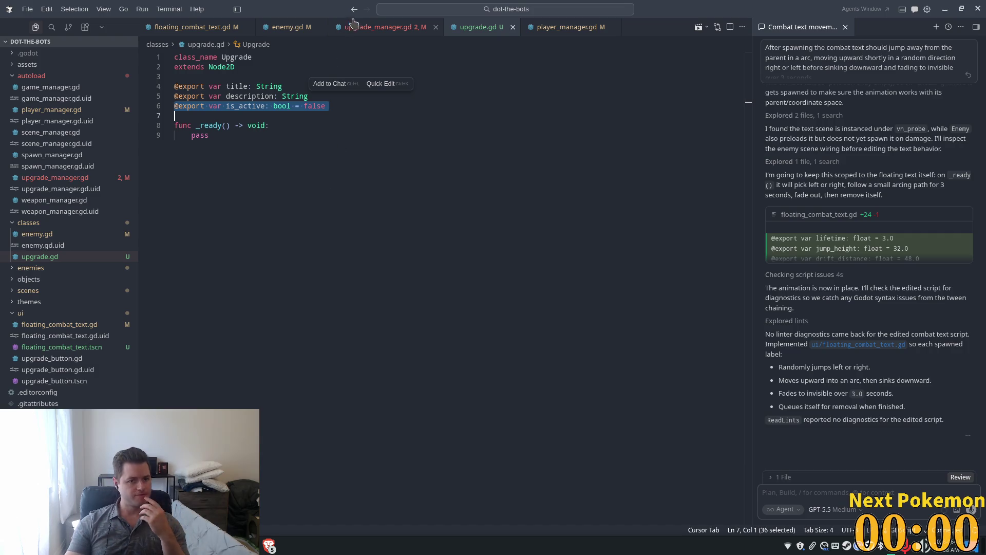
pyautogui.click(363, 31)
pyautogui.click(466, 31)
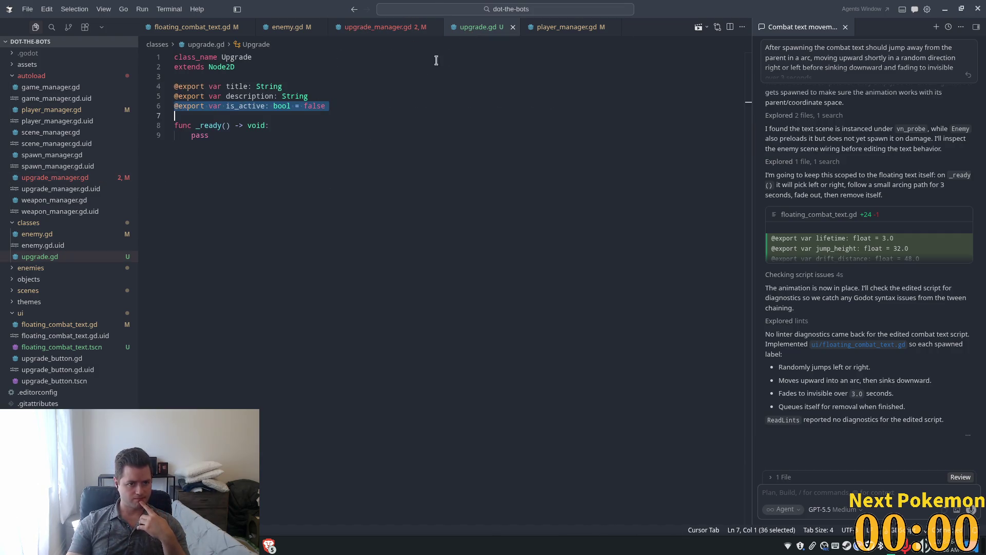
pyautogui.click(284, 86)
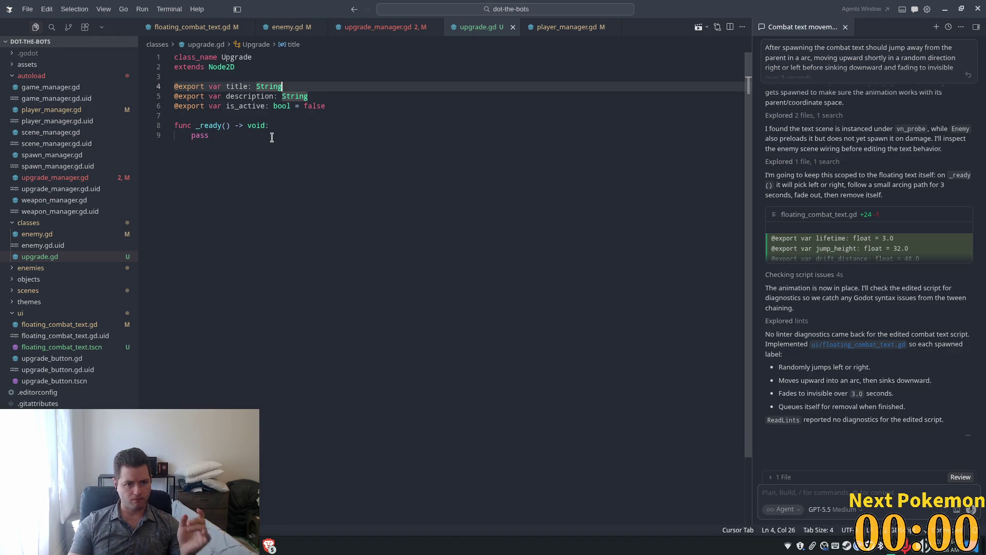
# Step: Briefly open Quick Open, then switch back to the Godot editor with main.tscn
pyautogui.hotkey('ctrl', 'p')
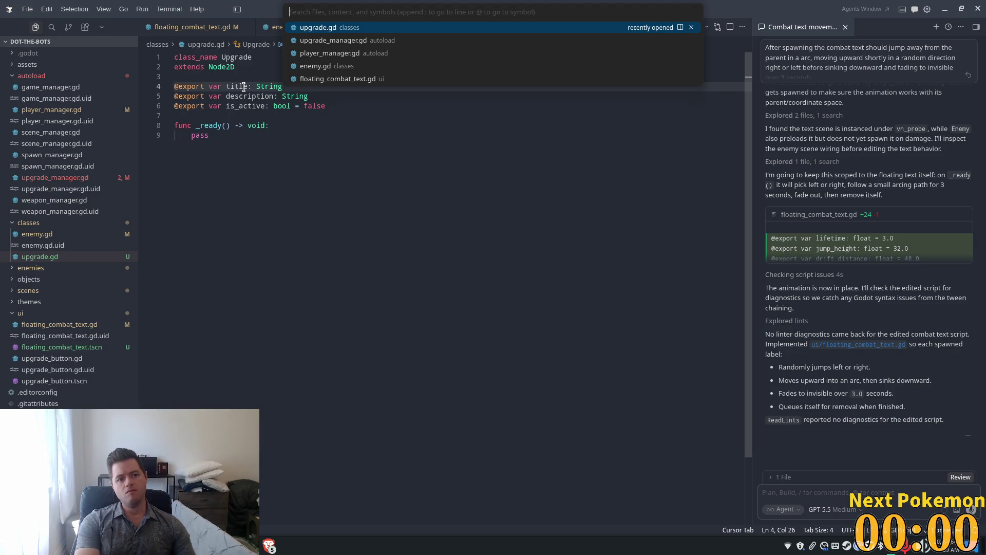
pyautogui.click(312, 317)
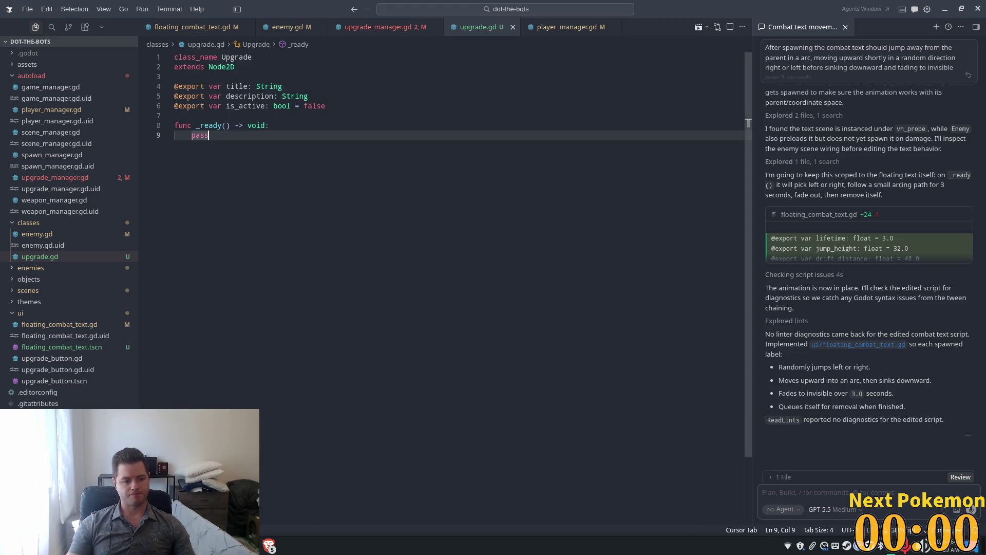
pyautogui.hotkey('alt', 'Tab')
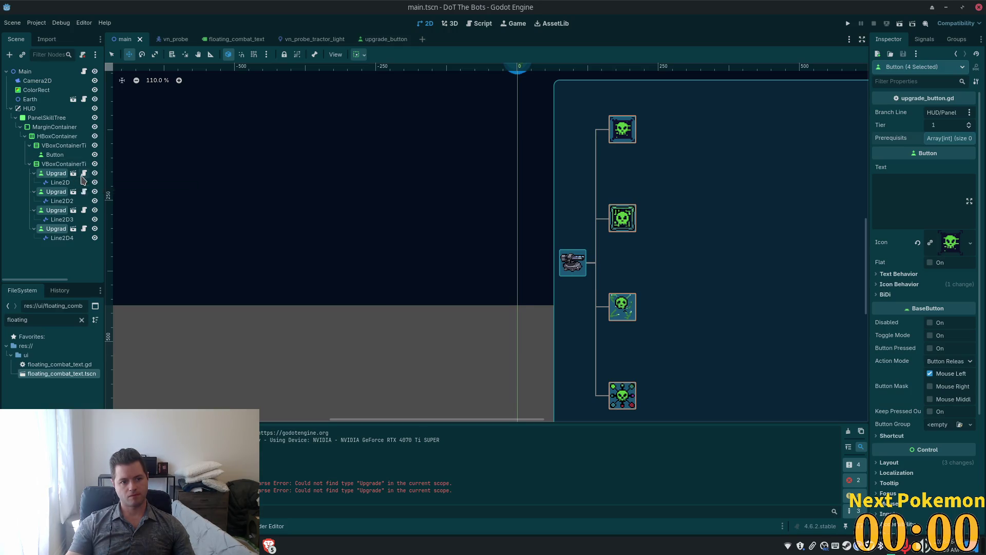
# Step: Open upgrade_button.gd, the upgrade buttons' script, via Quick Open search for 'upgrade_but'
pyautogui.click(83, 174)
pyautogui.hotkey('ctrl', 'p')
pyautogui.write('upgrade_but')
pyautogui.press('Return')
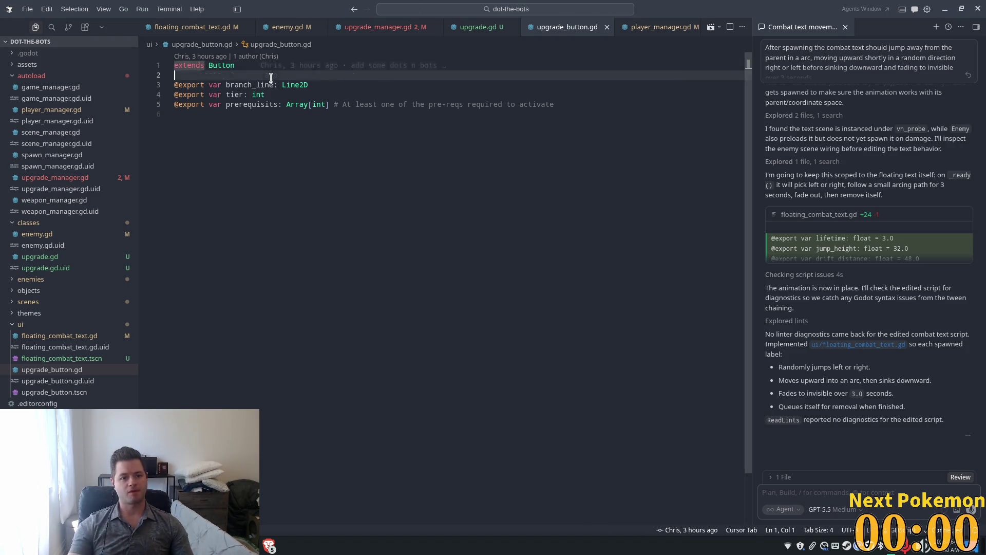
pyautogui.doubleClick(388, 105)
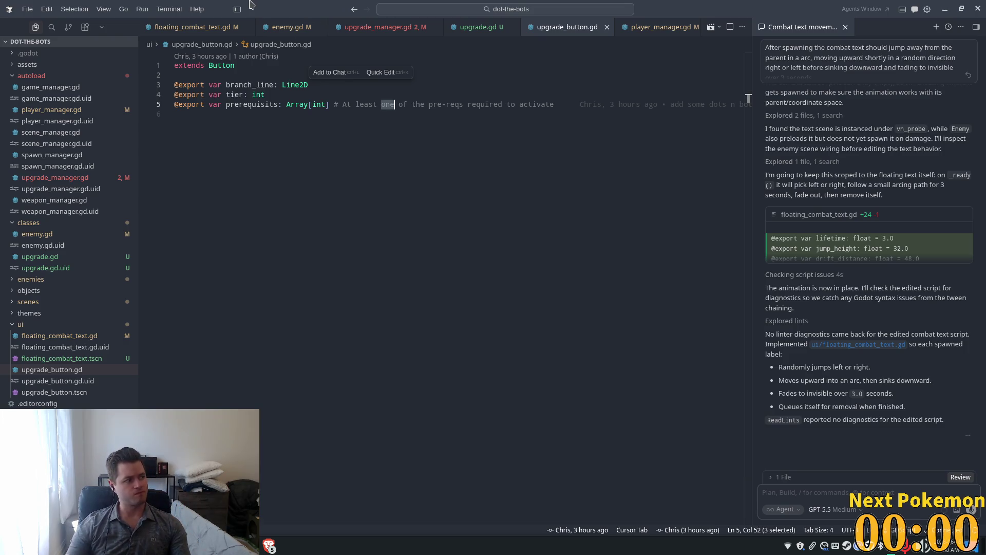
pyautogui.click(437, 114)
pyautogui.click(343, 105)
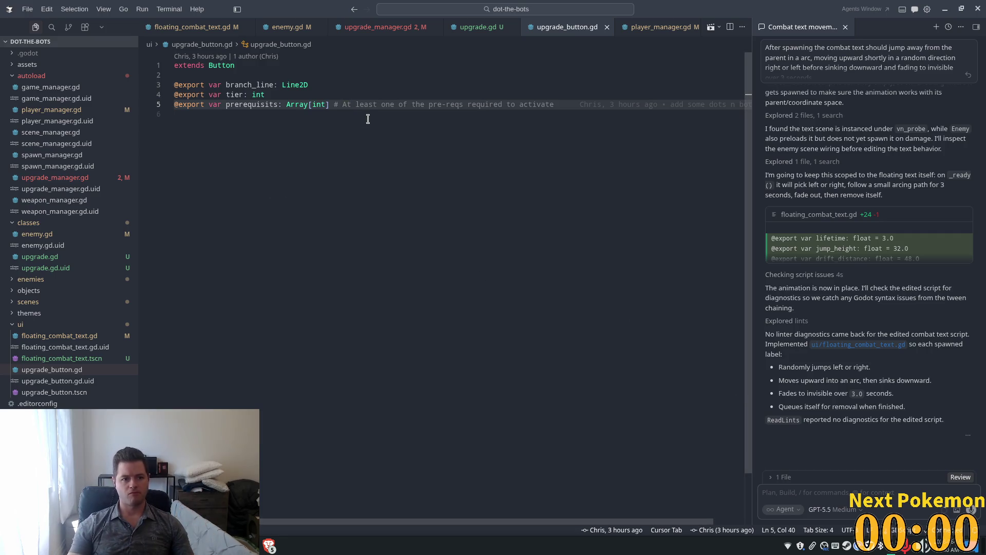
pyautogui.click(329, 104)
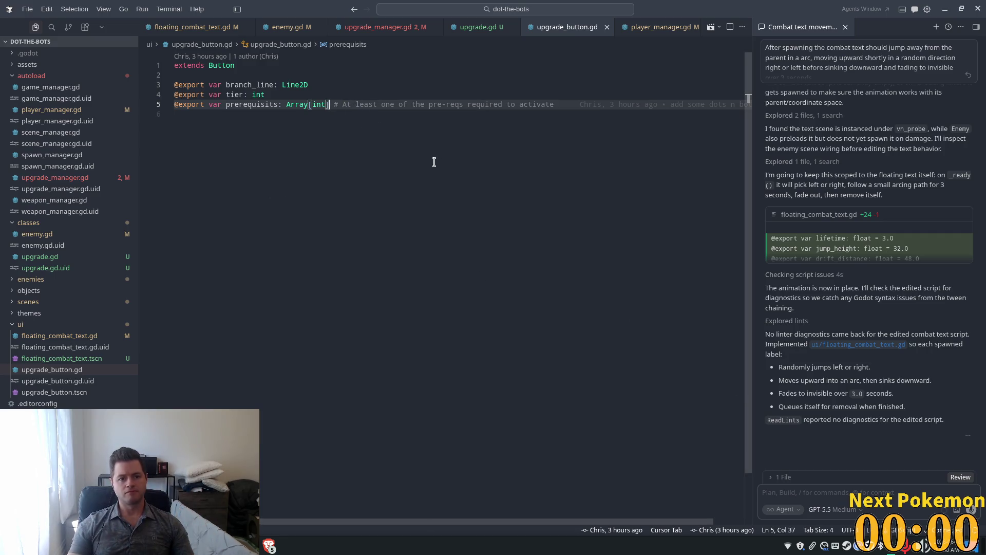
pyautogui.click(319, 117)
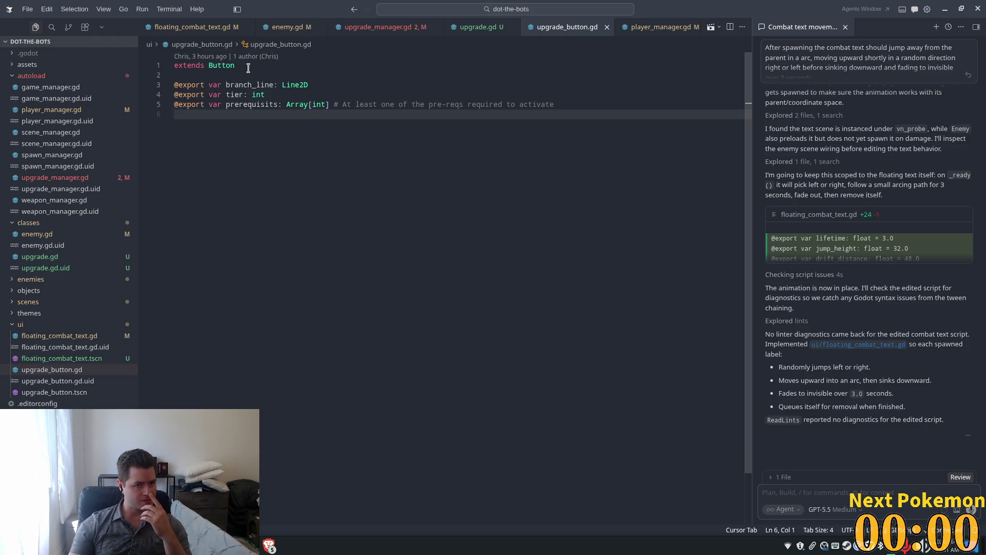
# Step: Change upgrade.gd's base type from Node2D to Button
pyautogui.hotkey('ctrl', 'pageup')
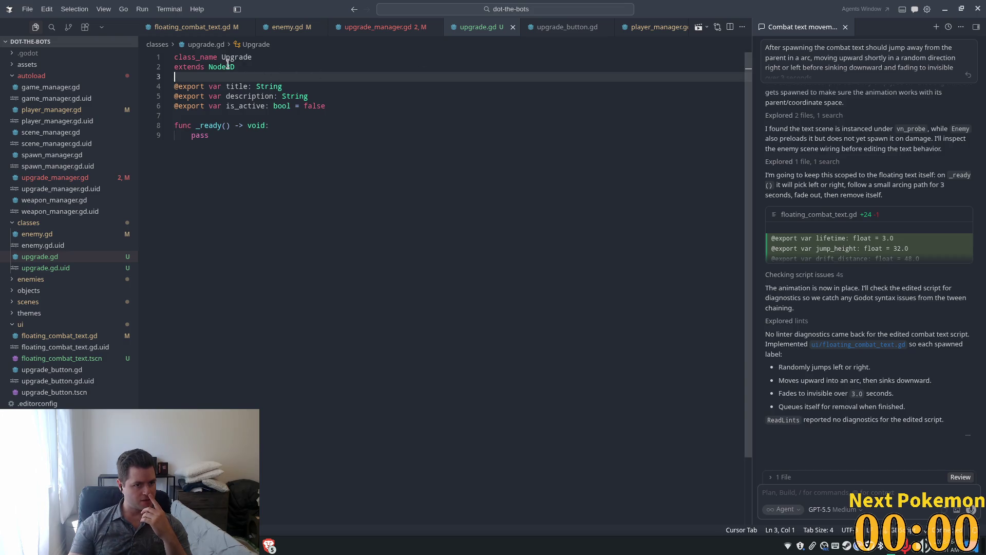
pyautogui.doubleClick(227, 65)
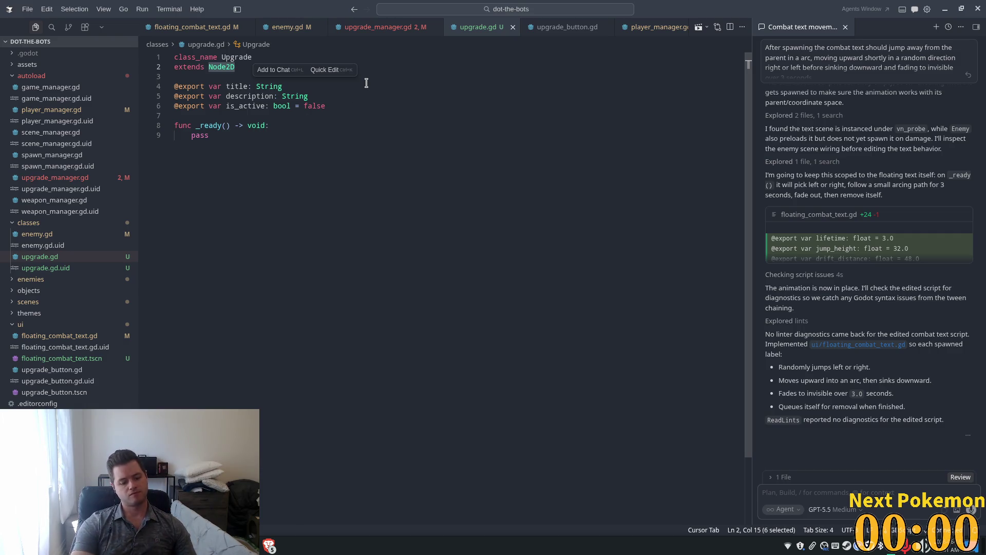
pyautogui.write('Button')
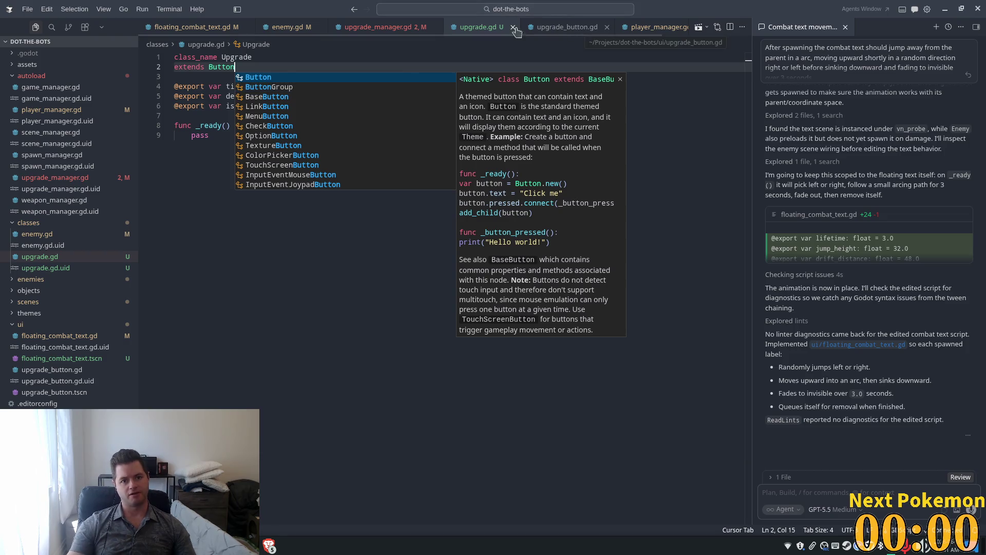
pyautogui.hotkey('ctrl', 'Tab')
pyautogui.hotkey('ctrl', 'Tab')
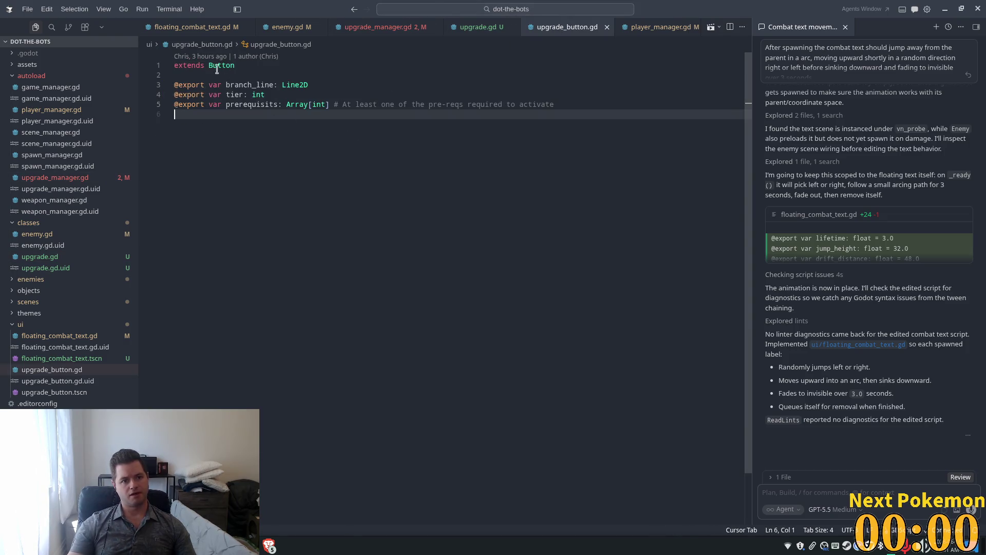
# Step: Make upgrade_button.gd extend Upgrade with prerequisites typed Array[Upgrade], and save
pyautogui.doubleClick(218, 67)
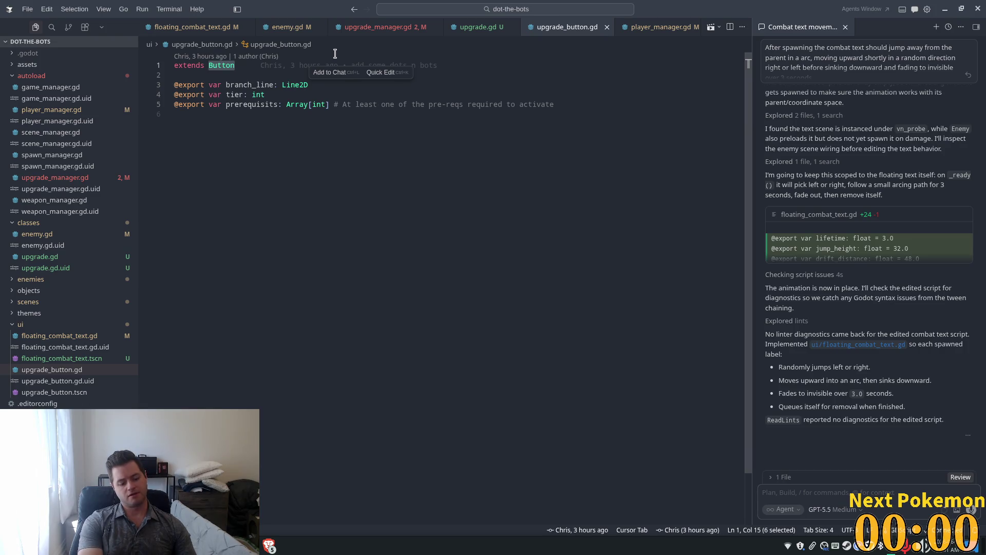
pyautogui.write('Upgrade')
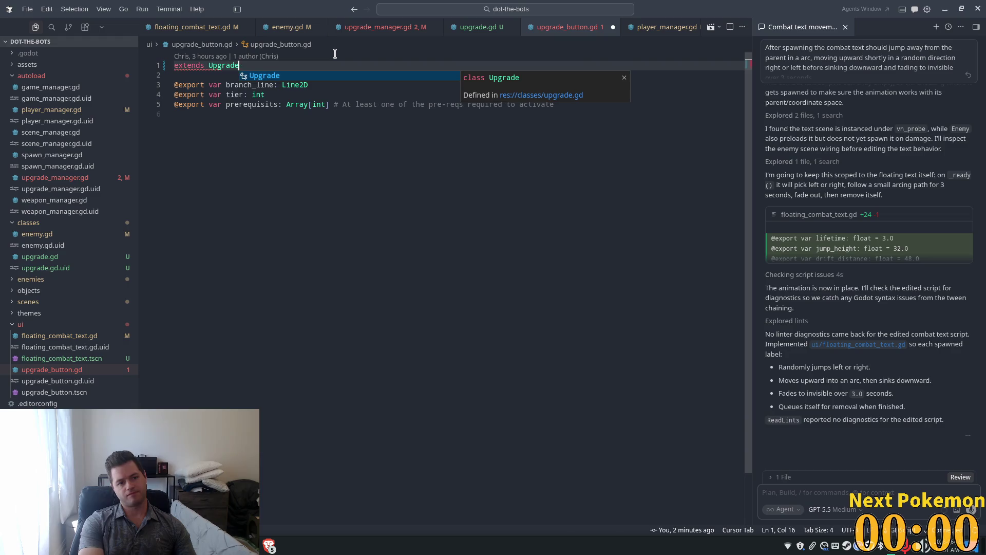
pyautogui.press('Escape')
pyautogui.hotkey('ctrl', 's')
pyautogui.click(317, 112)
pyautogui.doubleClick(317, 107)
pyautogui.write('Upgr')
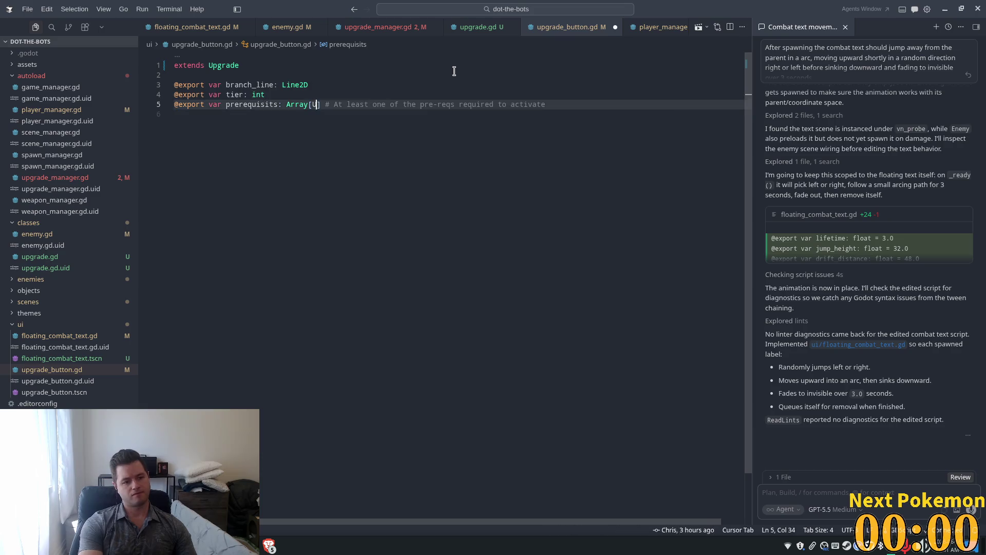
pyautogui.write('ade')
pyautogui.hotkey('ctrl', 's')
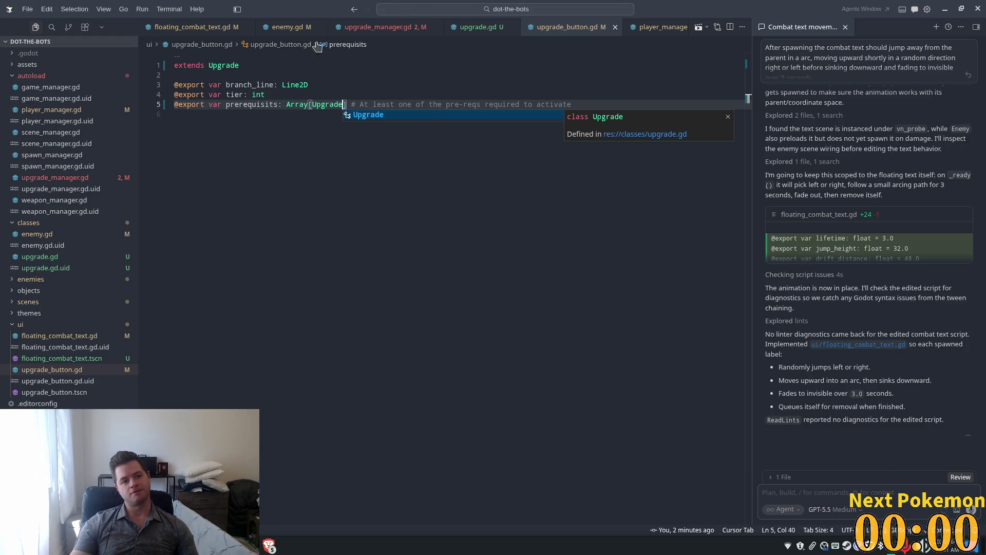
# Step: Recheck upgrade.gd's Button base type and run the game in Godot to test
pyautogui.click(395, 26)
pyautogui.click(475, 27)
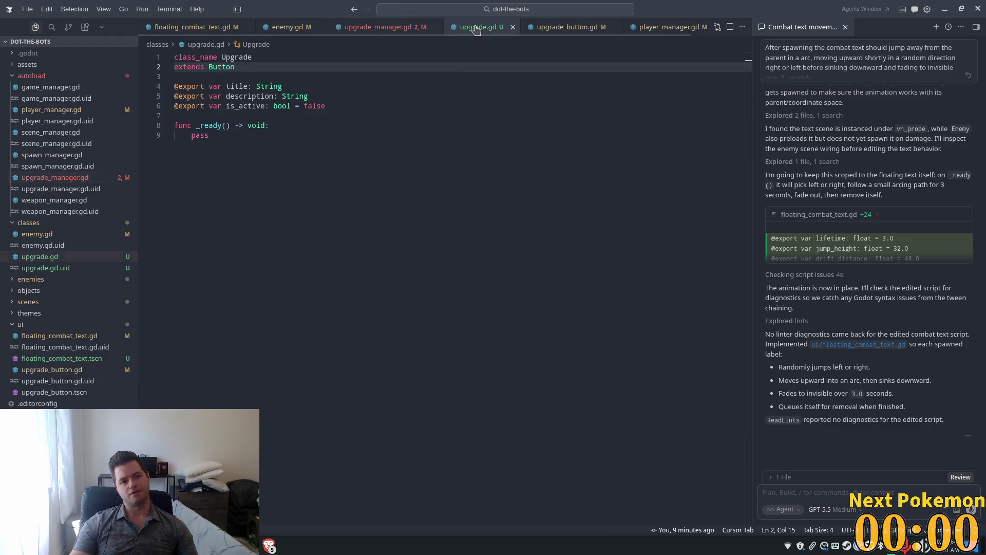
pyautogui.doubleClick(217, 64)
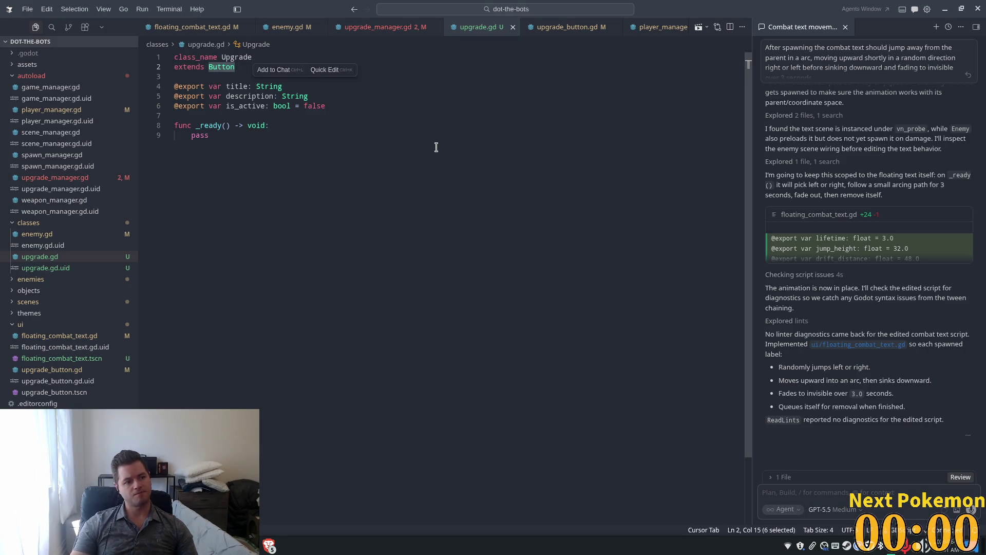
pyautogui.press('Tab')
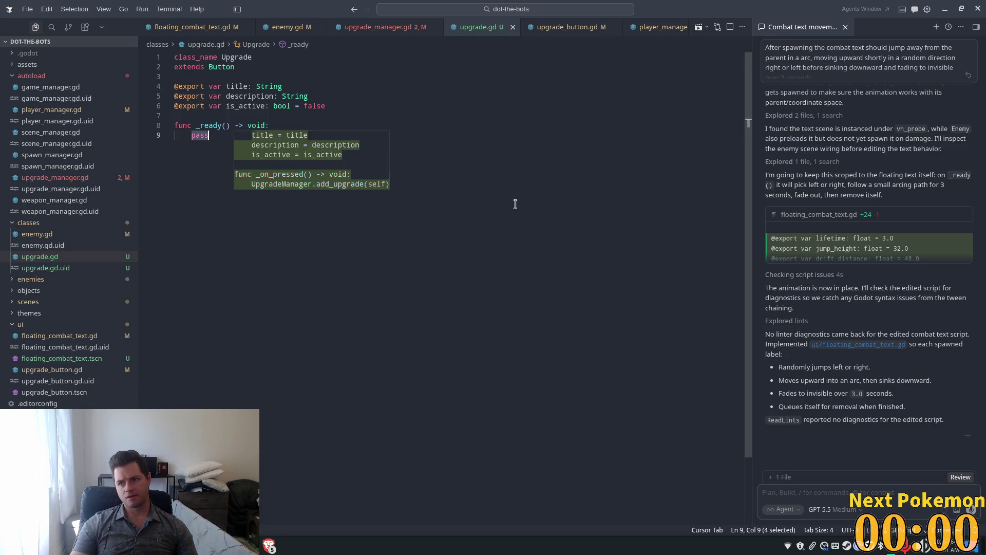
pyautogui.hotkey('alt', 'Tab')
pyautogui.click(848, 23)
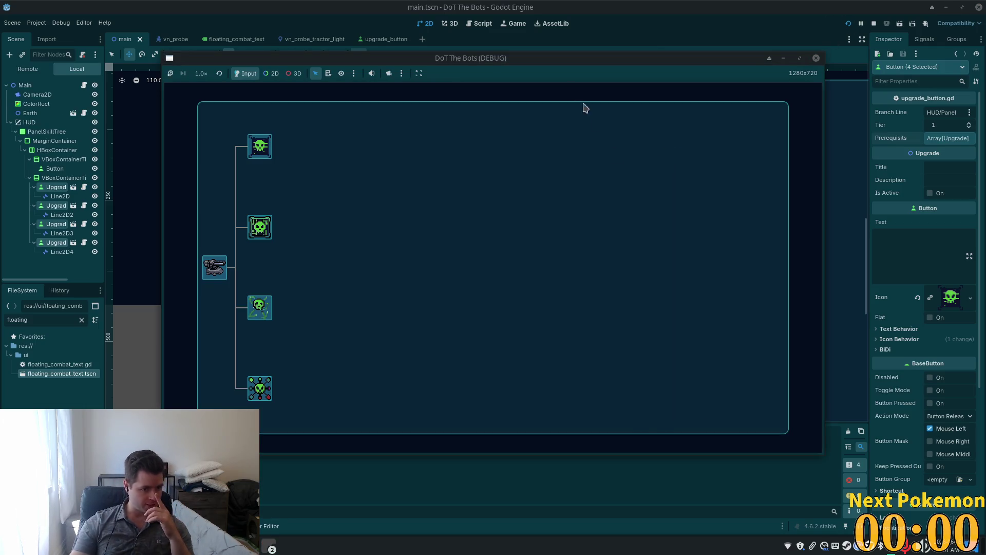
pyautogui.hotkey('alt', 'Tab')
pyautogui.press('Tab')
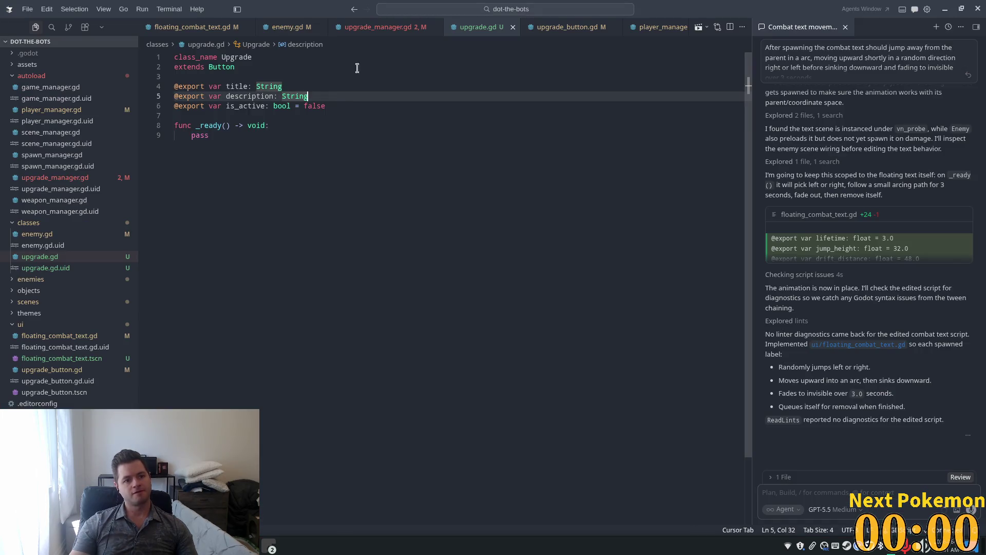
# Step: Reload the Cursor window via the 'reload' command to clear stale errors
pyautogui.click(378, 28)
pyautogui.click(252, 96)
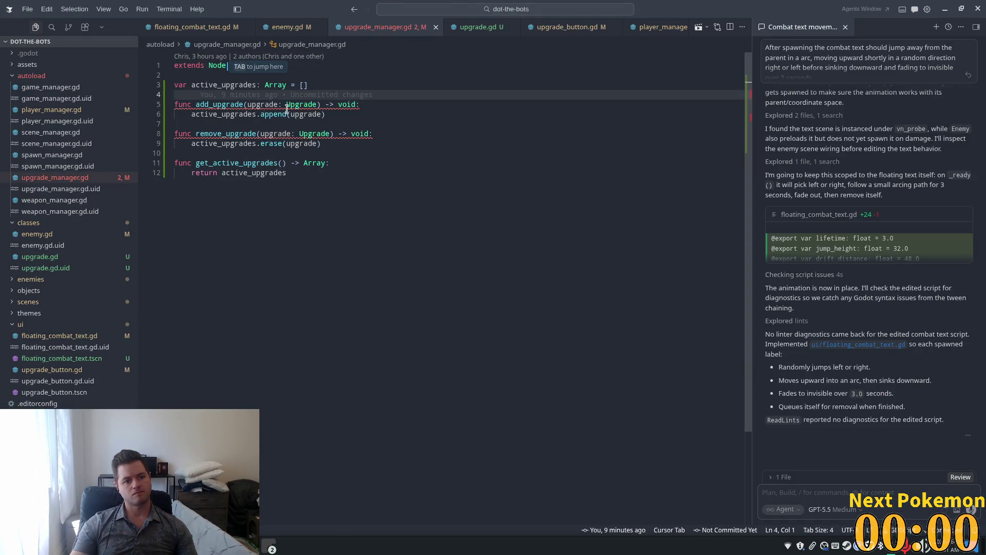
pyautogui.moveTo(302, 104)
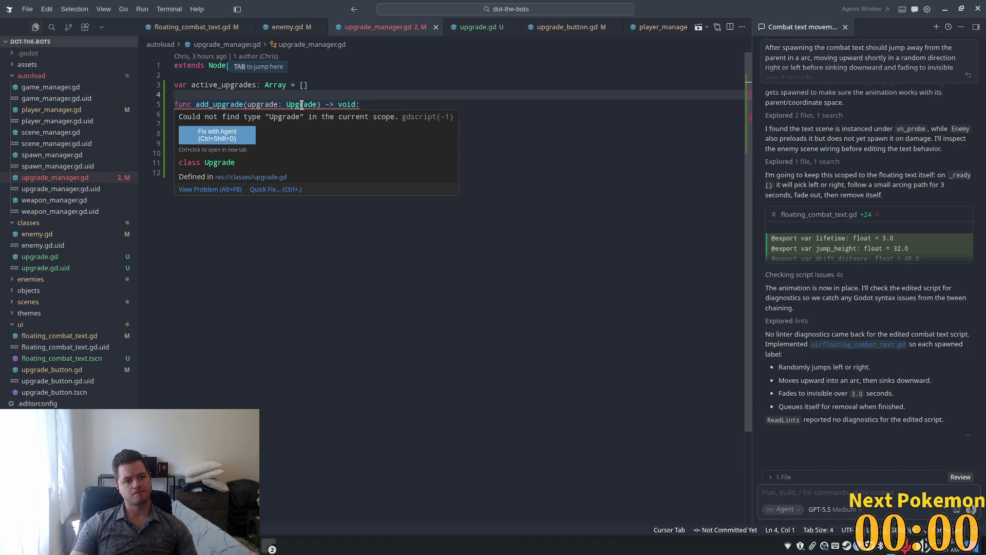
pyautogui.hotkey('ctrl', 'shift', 'p')
pyautogui.write('reload')
pyautogui.press('Return')
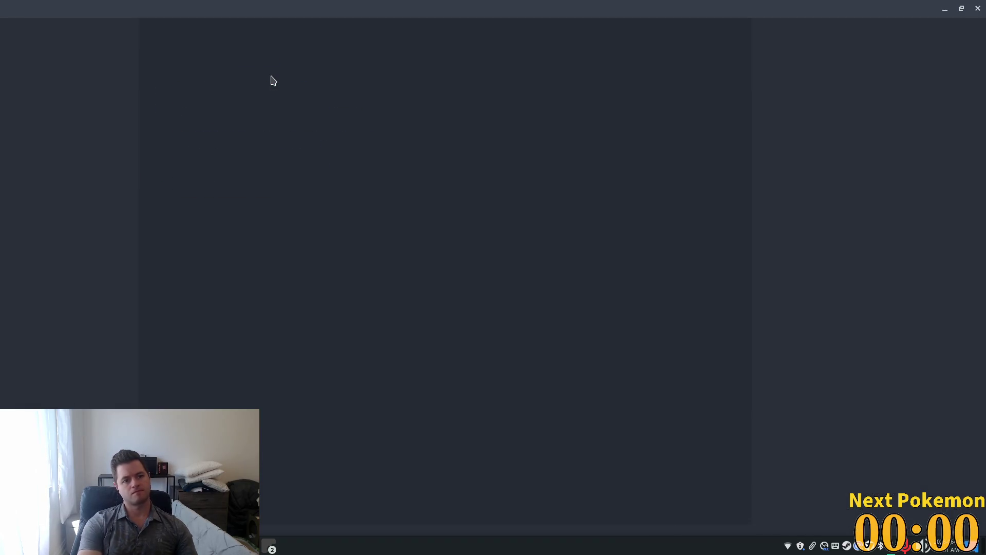